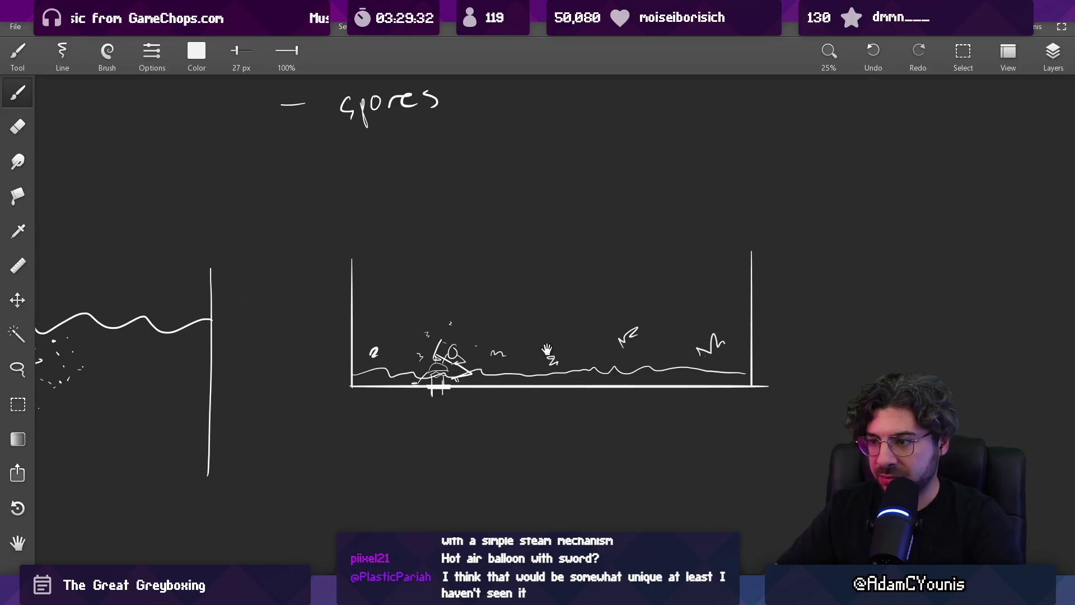
Erase the rough 2 mark at the box's left and redraw it with the brush.
key(e)
drag(386, 344, 374, 360)
key(b)
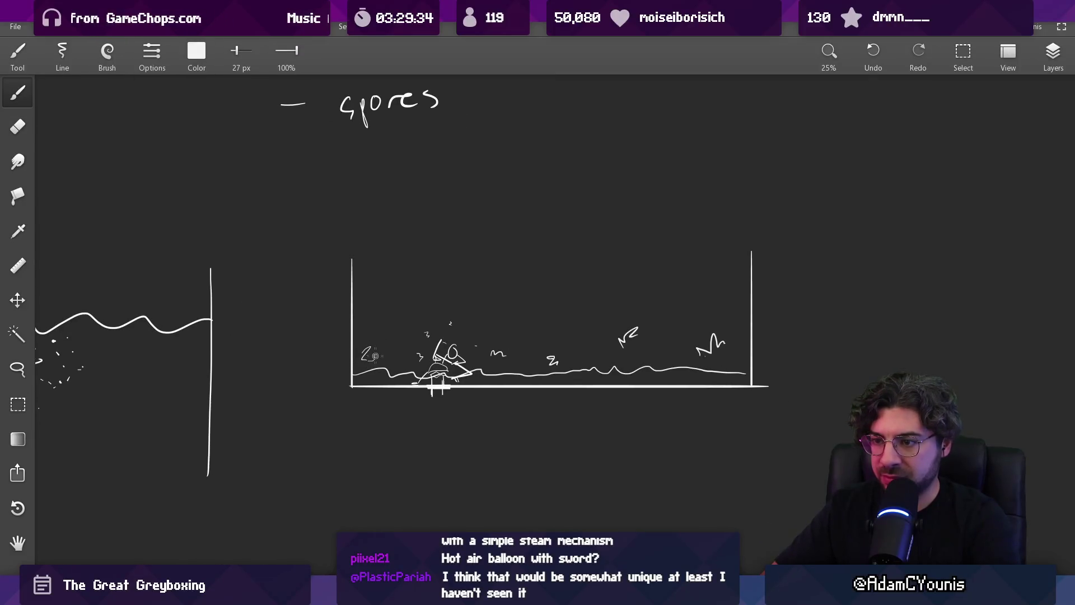
scroll(477, 304, up, 3)
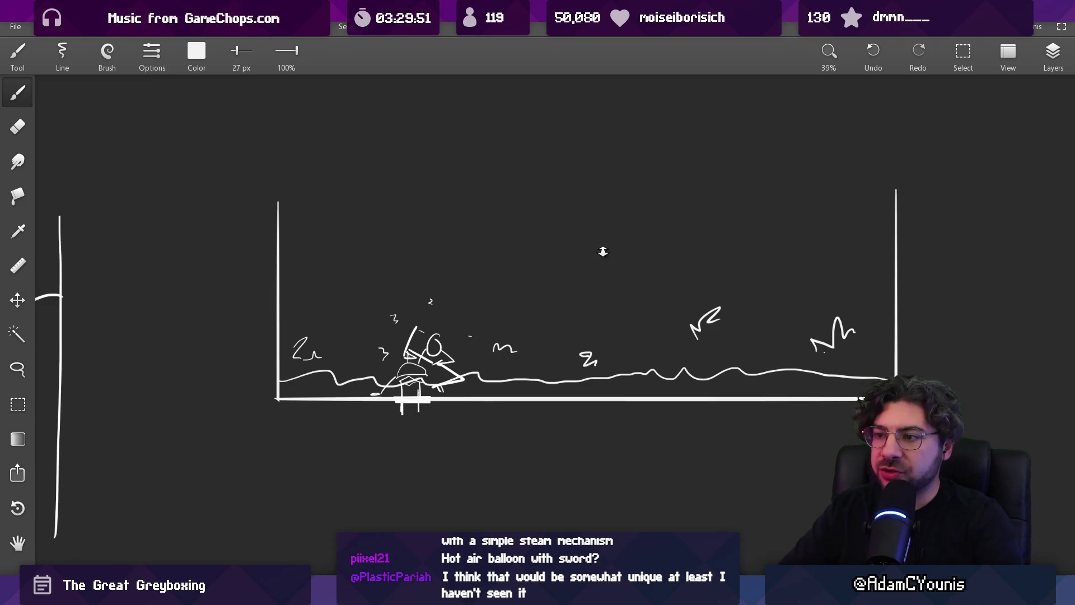
scroll(602, 251, down, 2)
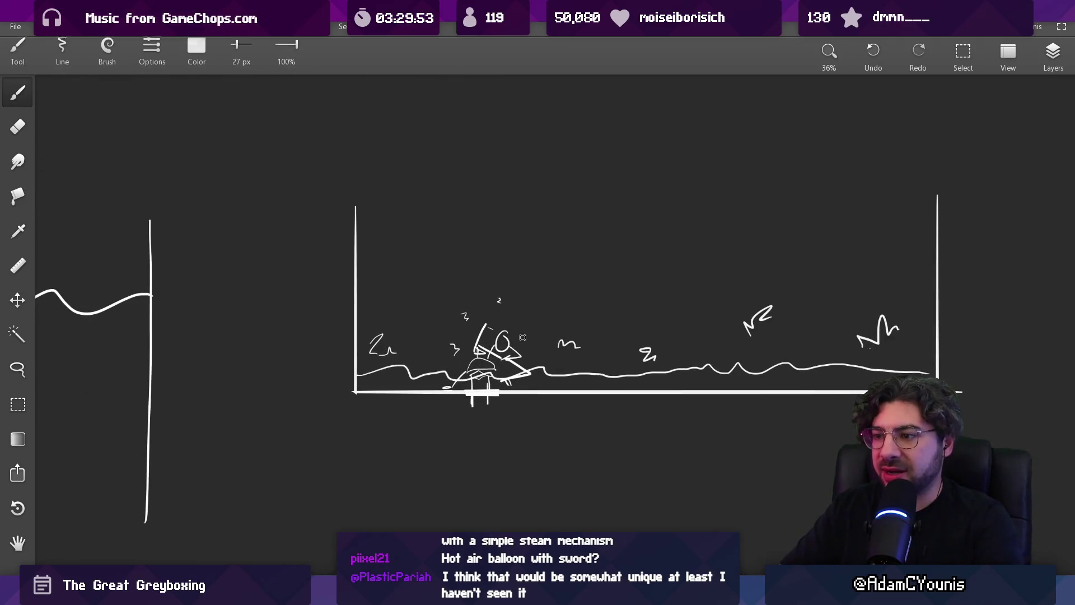
drag(522, 336, 530, 327)
Erase the small z squiggle from the middle of the wavy ground.
scroll(571, 302, down, 3)
scroll(616, 314, left, 10)
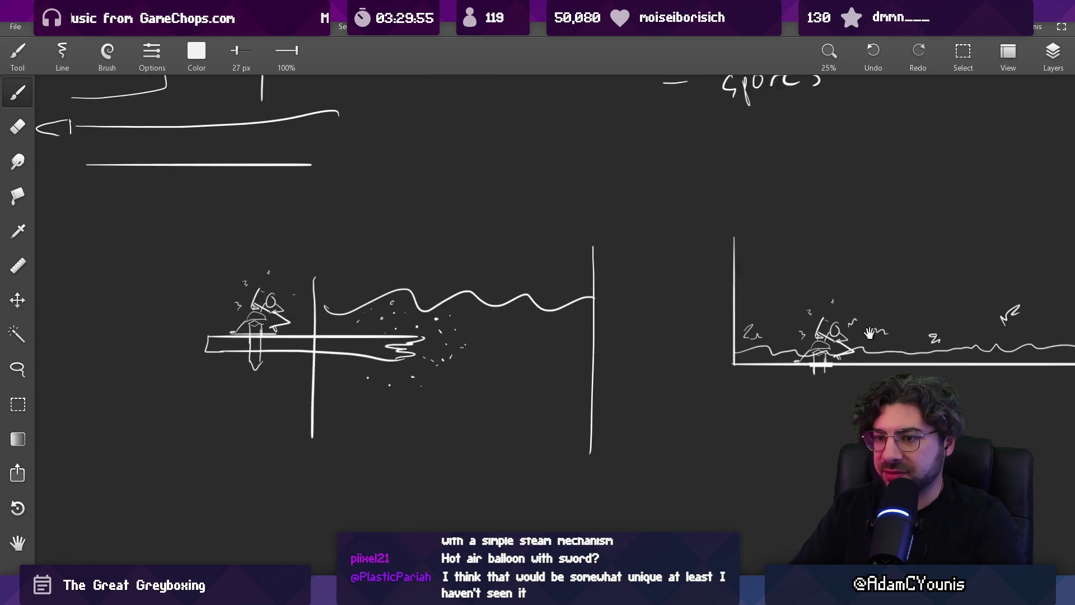
scroll(742, 336, right, 10)
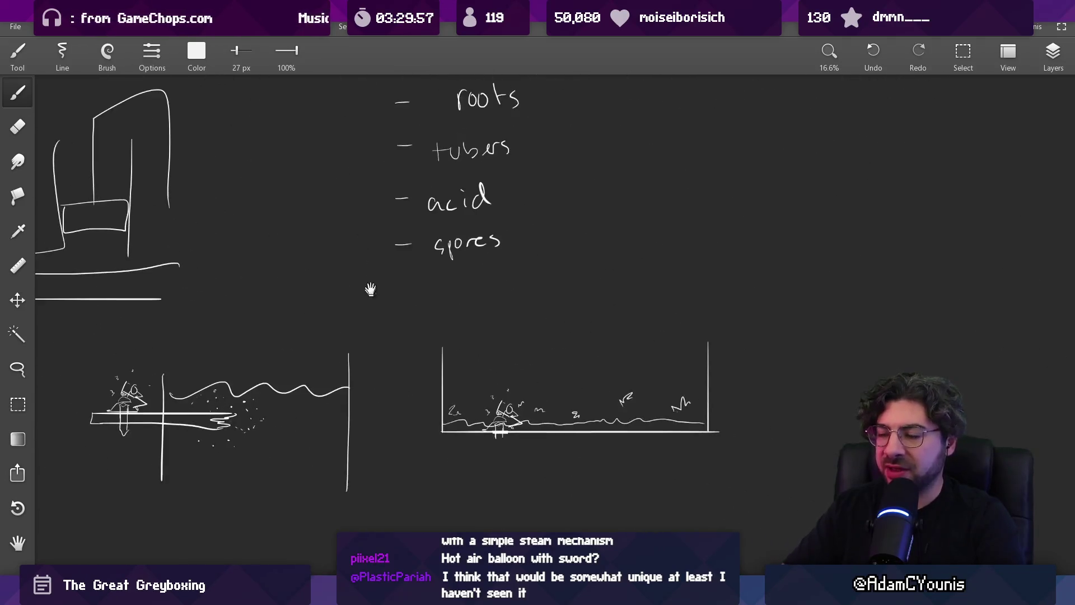
scroll(443, 246, up, 3)
key(e)
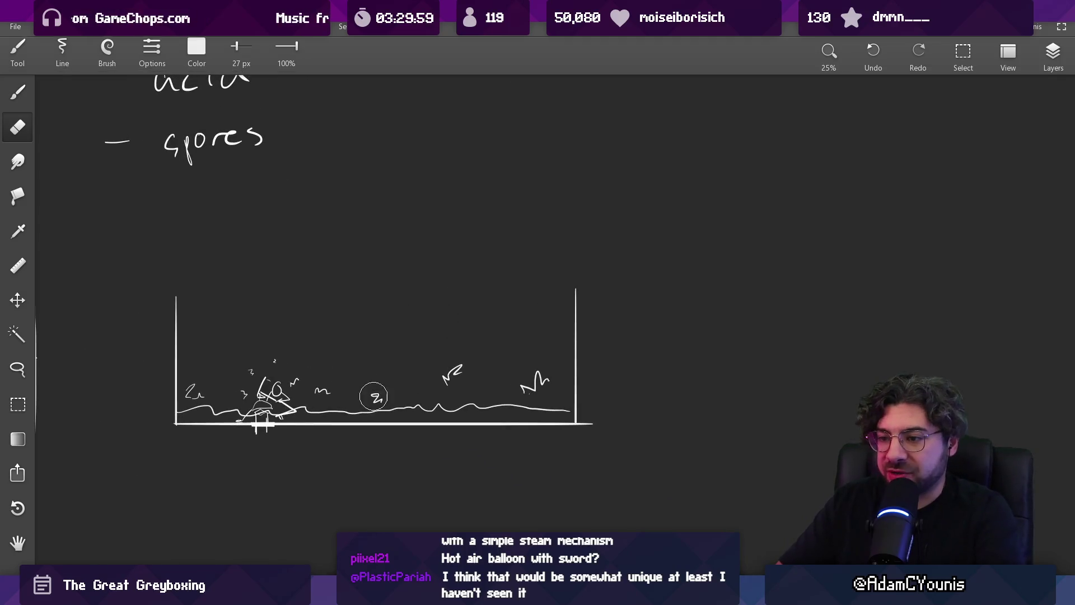
click(374, 396)
Draw the tall stalk rising from the ground and redraw the z mark beside it.
key(b)
scroll(386, 392, up, 2)
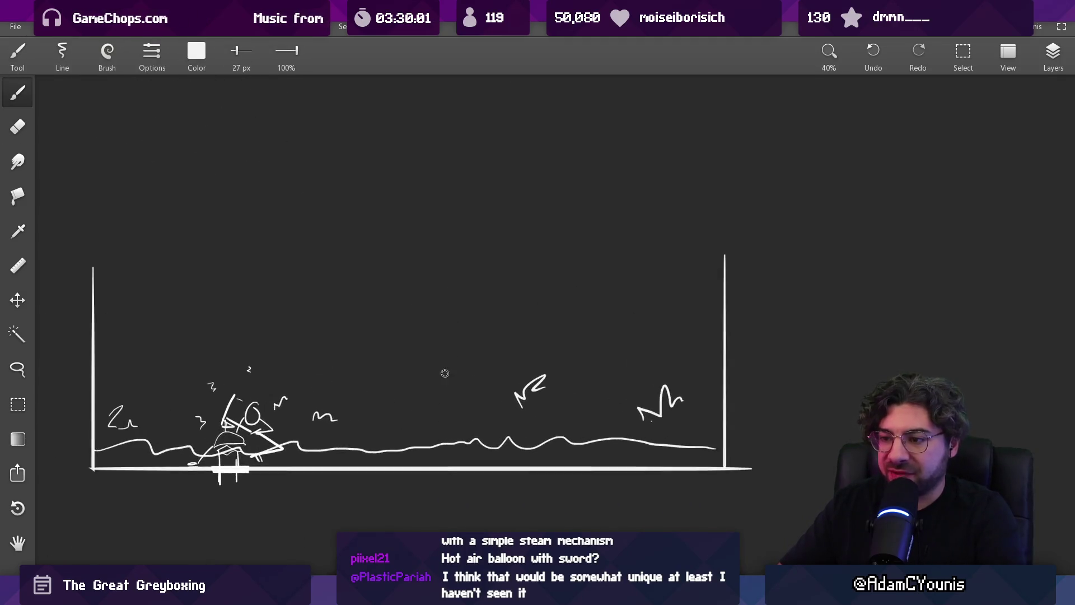
mouse_move(576, 432)
mouse_down()
mouse_move(571, 193)
mouse_move(575, 431)
mouse_up()
key(ctrl+z)
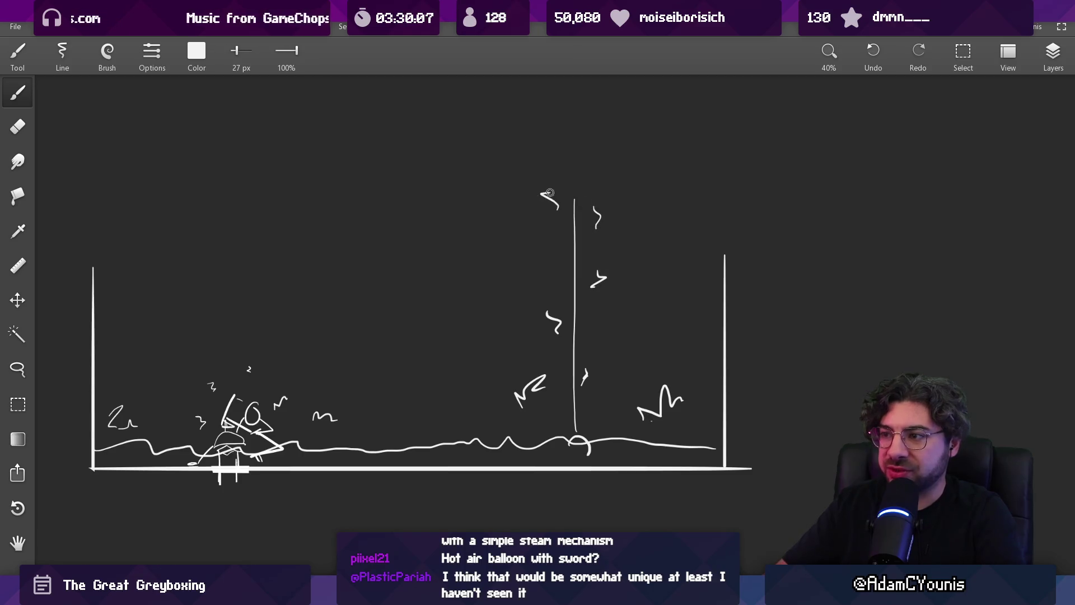
key(e)
click(586, 377)
key(b)
drag(582, 384, 588, 398)
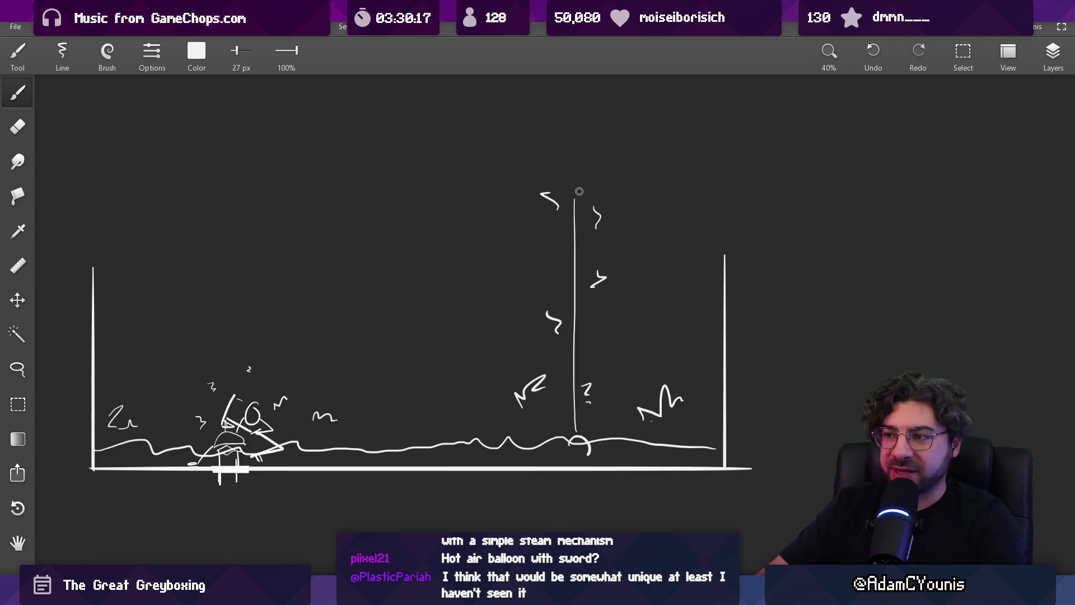
Draw the diagonal jointed arm off the stalk top and bring the trees-to-spores notes into view.
mouse_move(566, 181)
mouse_down()
mouse_move(514, 129)
mouse_move(642, 61)
mouse_move(612, 178)
mouse_move(758, 268)
mouse_up()
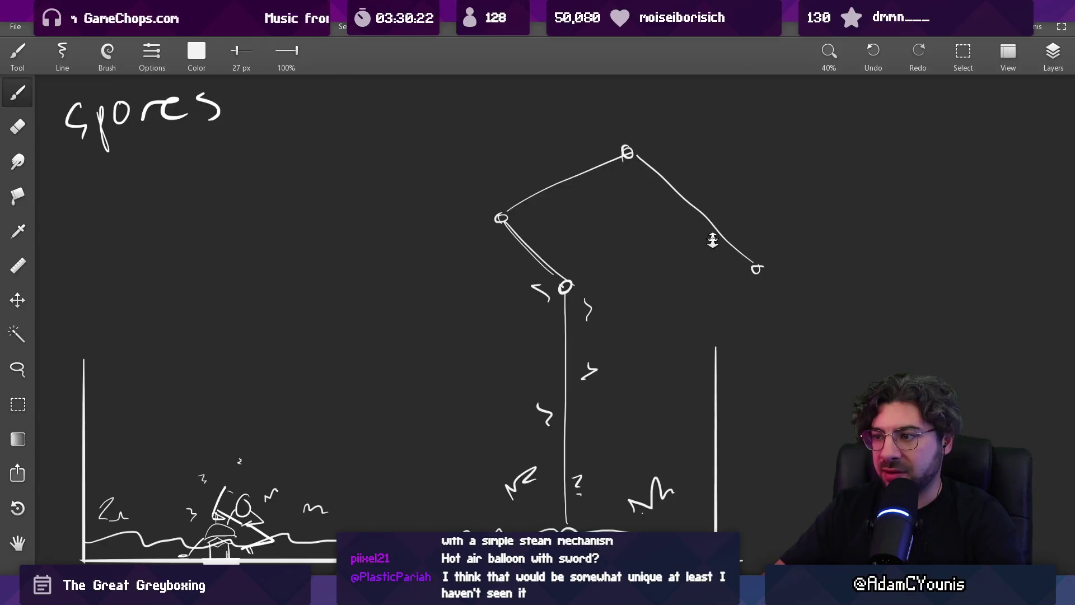
scroll(710, 240, down, 3)
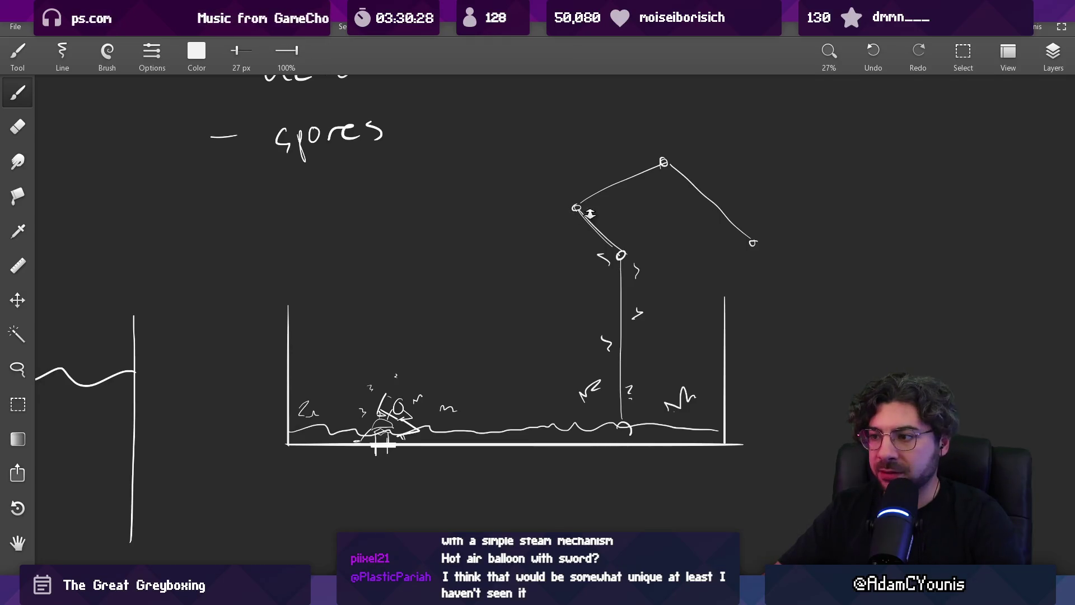
scroll(590, 213, down, 2)
mouse_move(614, 248)
mouse_down()
mouse_move(698, 223)
mouse_move(898, 228)
mouse_move(809, 212)
mouse_move(857, 295)
mouse_up()
scroll(759, 245, down, 2)
mouse_move(758, 245)
mouse_down()
mouse_move(713, 220)
mouse_move(651, 148)
mouse_up()
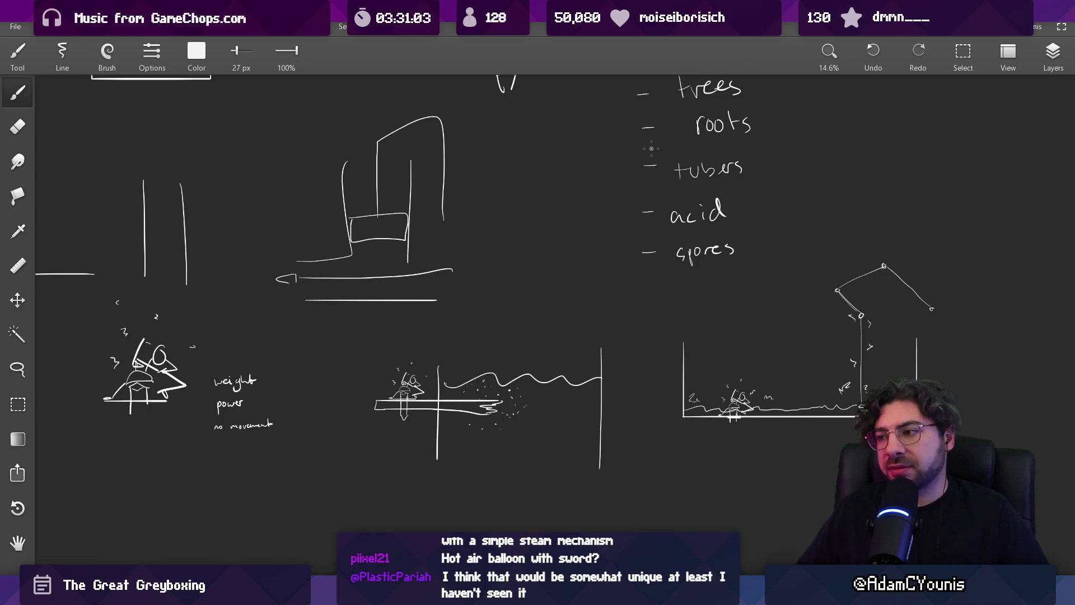
scroll(490, 381, down, 2)
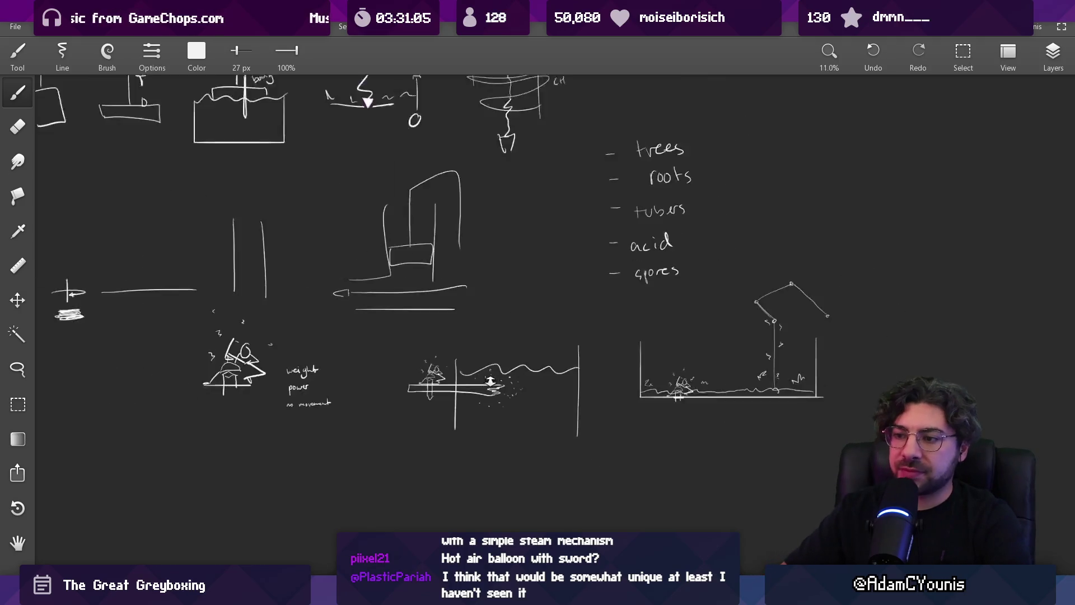
mouse_move(490, 380)
mouse_down()
mouse_move(519, 343)
mouse_move(580, 364)
mouse_move(485, 290)
mouse_up()
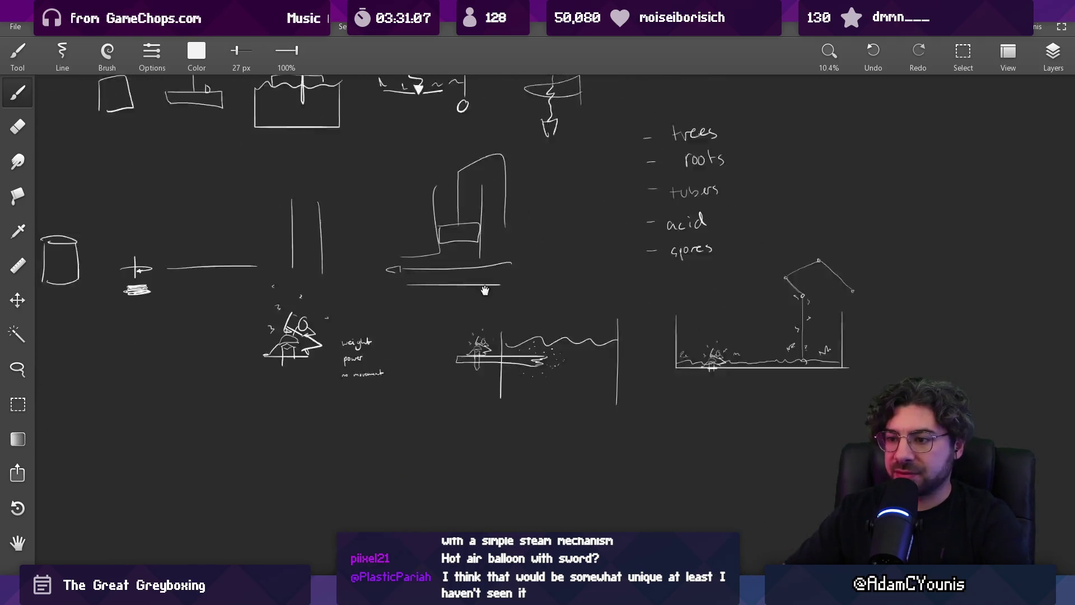
scroll(485, 290, up, 2)
Move the character, sword-and-wave and spore box sketches down into a row.
key(m)
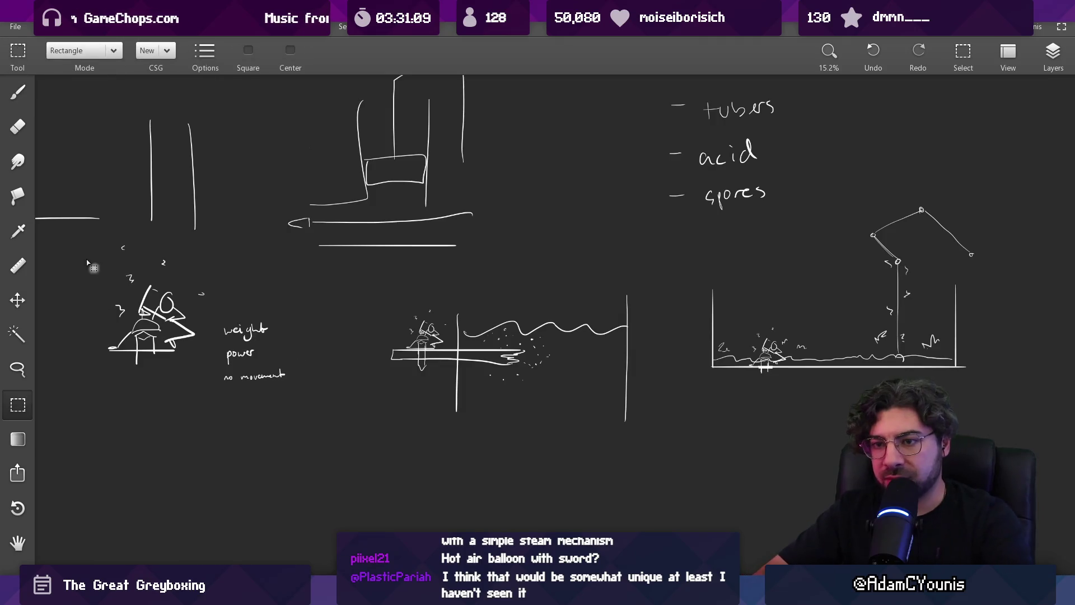
drag(87, 262, 212, 374)
mouse_move(172, 331)
mouse_down()
mouse_move(197, 432)
mouse_move(278, 451)
mouse_up()
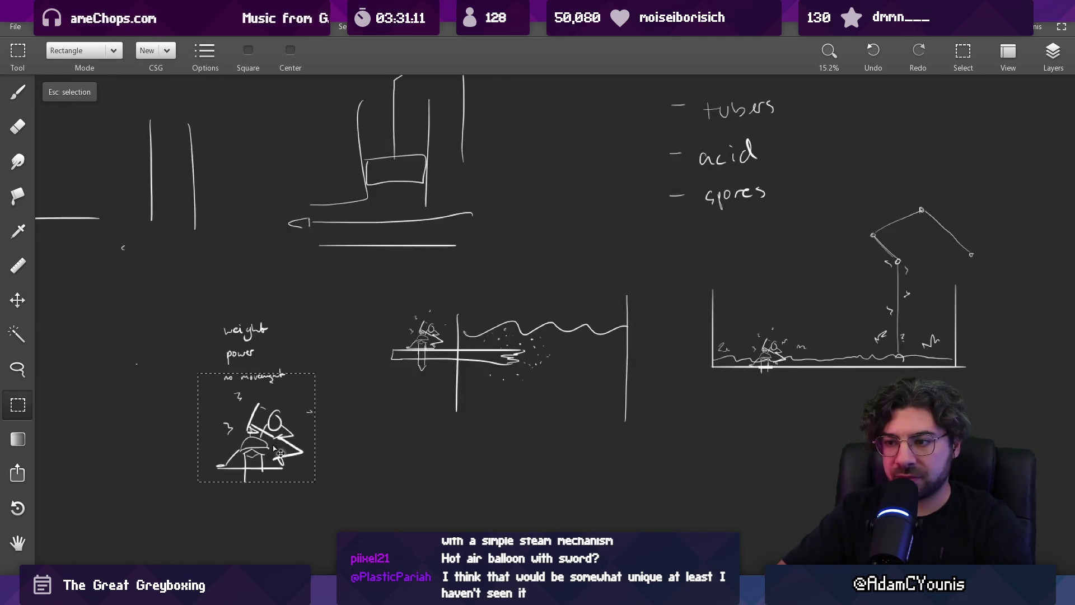
drag(375, 269, 638, 465)
drag(616, 425, 573, 483)
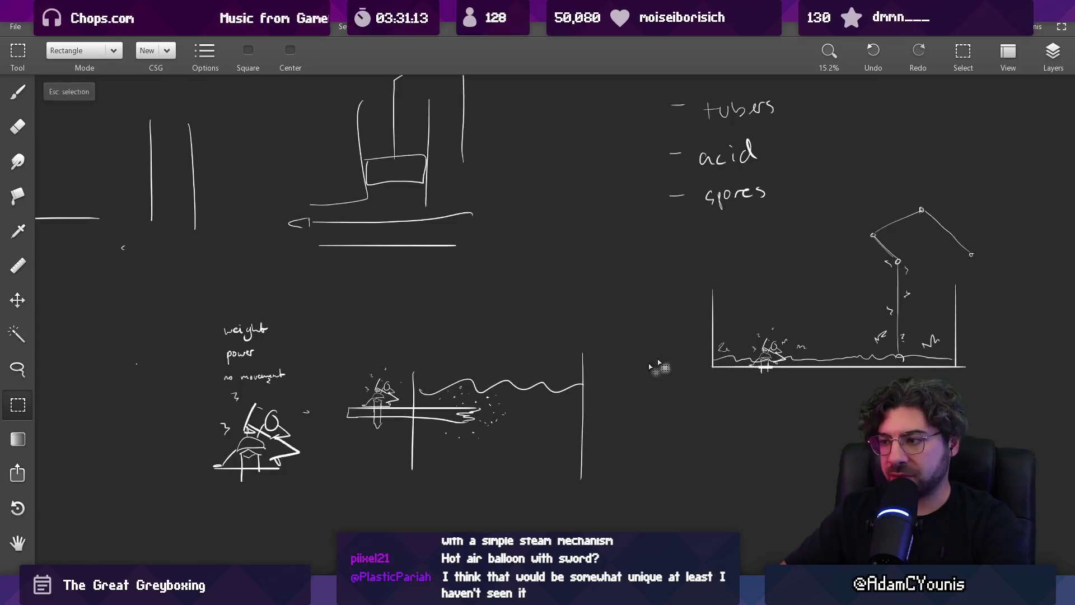
drag(650, 408, 1009, 247)
mouse_move(910, 235)
mouse_down()
mouse_move(896, 295)
mouse_move(814, 408)
mouse_move(795, 367)
mouse_up()
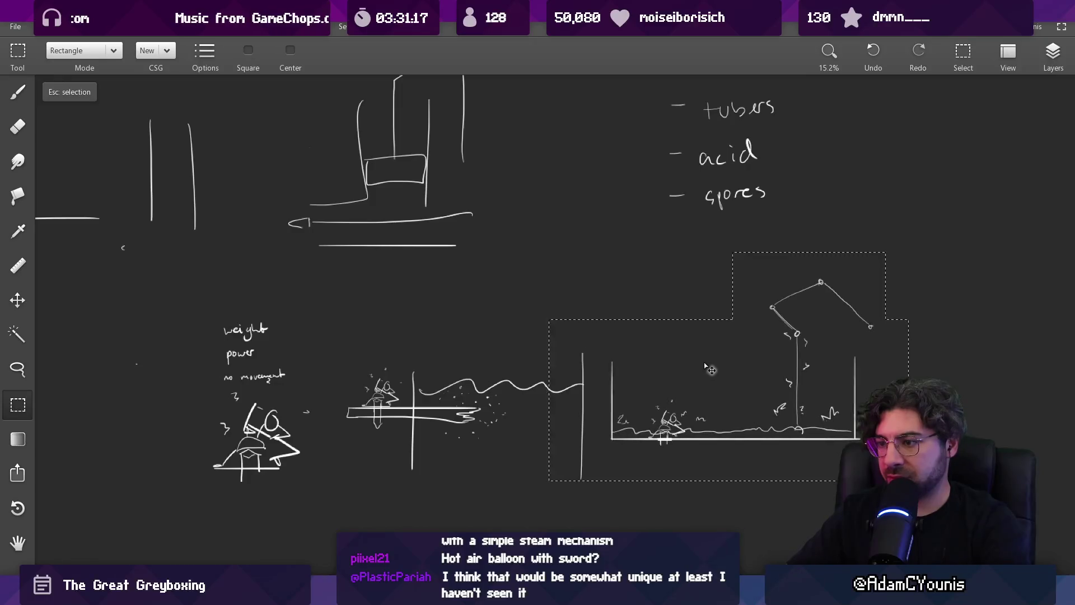
drag(706, 367, 718, 366)
key(Escape)
Shrink the sword-and-wave sketch to fit the row.
drag(326, 341, 467, 442)
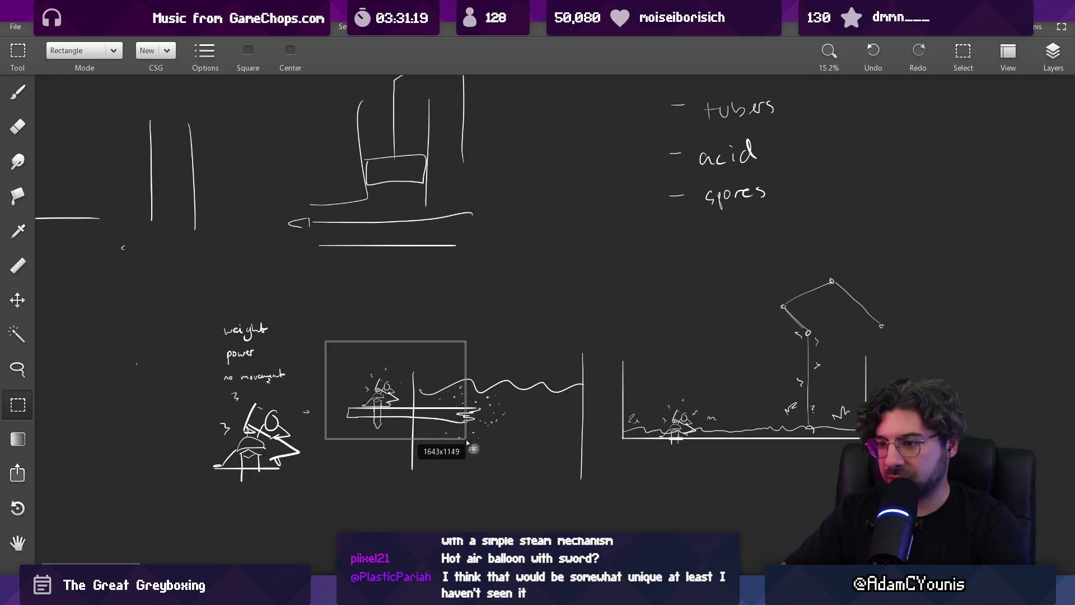
click(420, 369)
mouse_move(392, 317)
mouse_down()
mouse_move(591, 529)
mouse_move(604, 527)
mouse_move(561, 468)
mouse_move(531, 455)
mouse_up()
drag(474, 374, 473, 412)
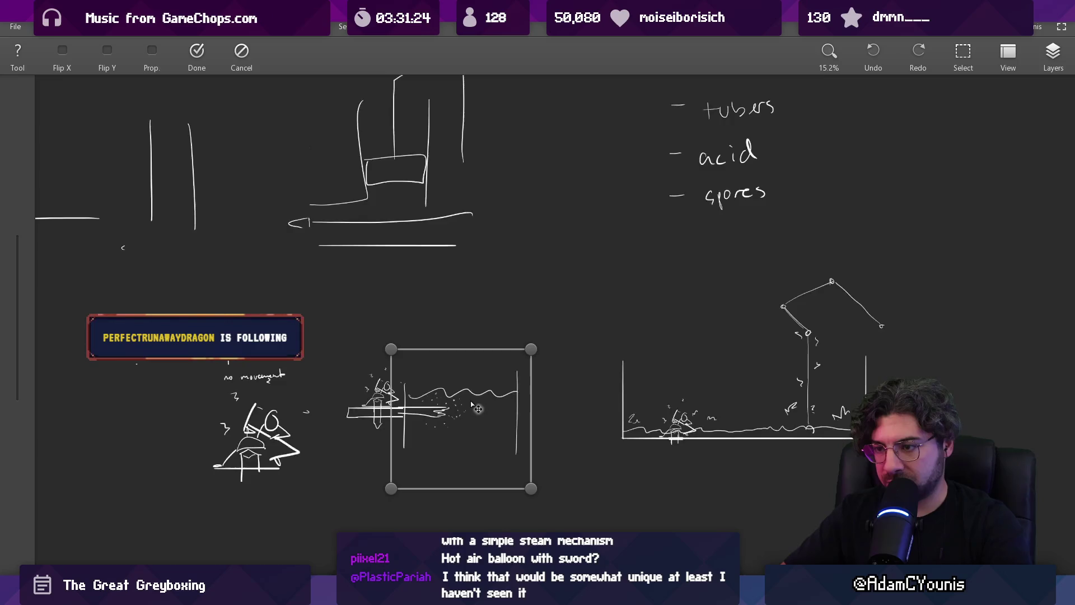
key(Return)
Shift the whole spore box sketch with its stalk left toward the others.
key(m)
mouse_move(737, 260)
mouse_down()
mouse_move(864, 530)
mouse_move(940, 527)
mouse_up()
drag(856, 395, 823, 395)
mouse_move(583, 236)
mouse_down()
mouse_move(595, 264)
mouse_move(937, 520)
mouse_up()
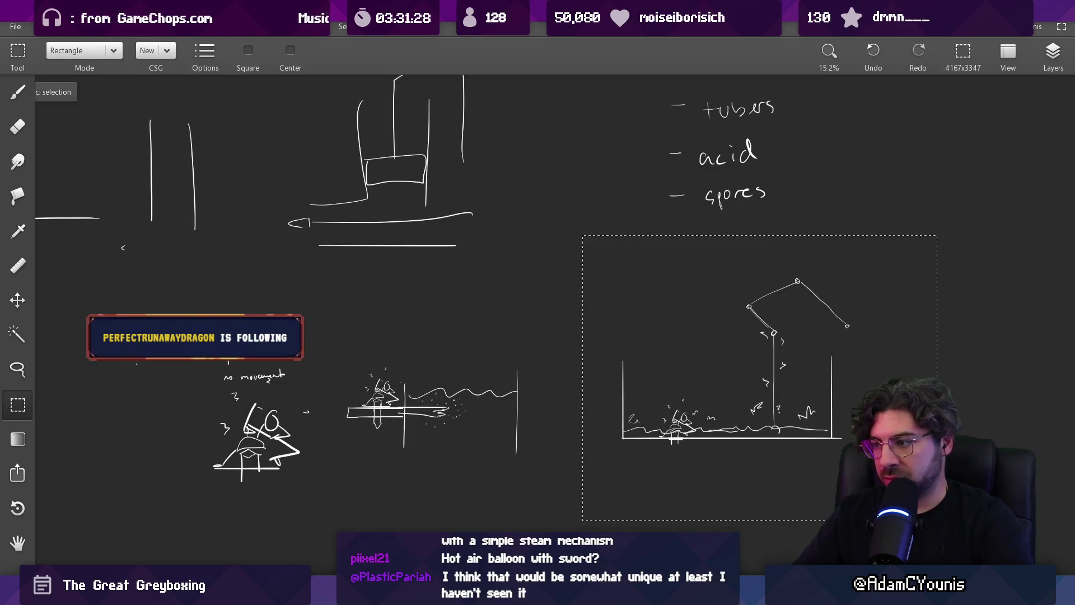
mouse_move(791, 392)
mouse_down()
mouse_move(687, 392)
mouse_move(705, 392)
mouse_up()
key(Escape)
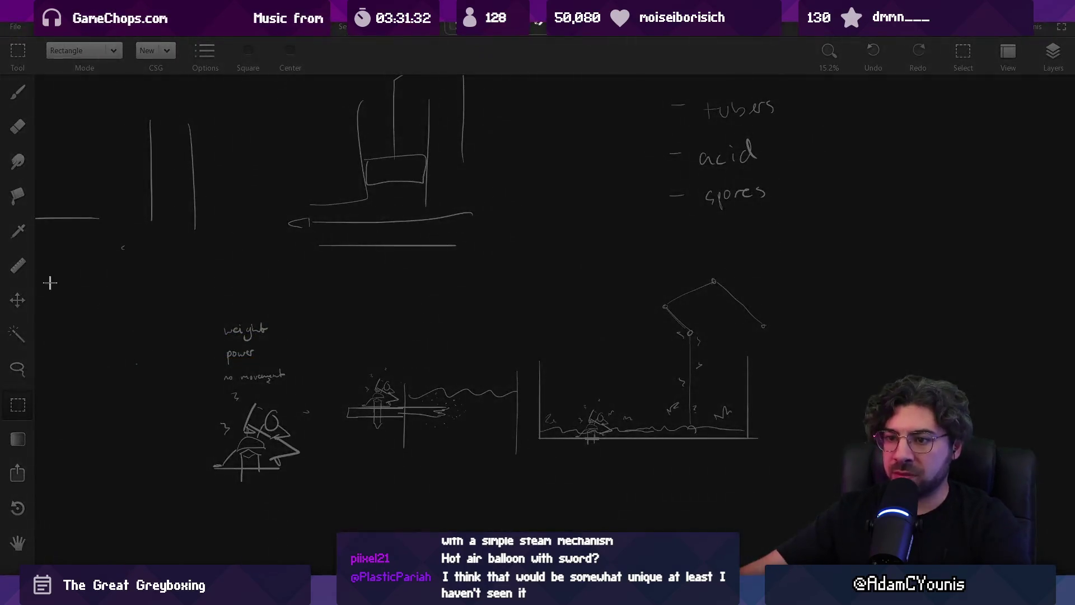
Take a screen snip around the three sketches.
drag(196, 285, 793, 499)
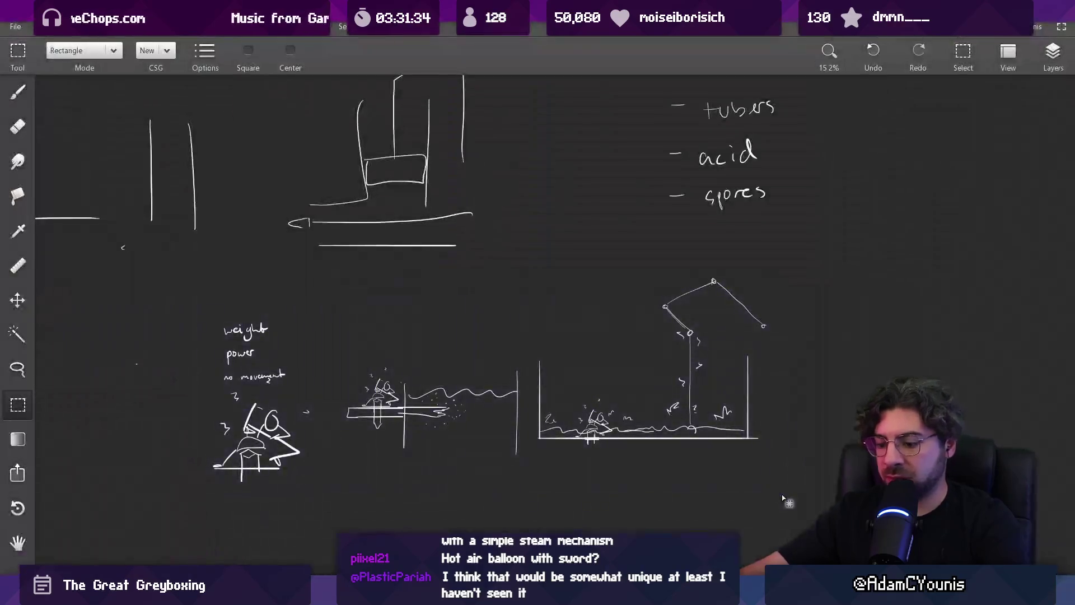
key(super+shift+s)
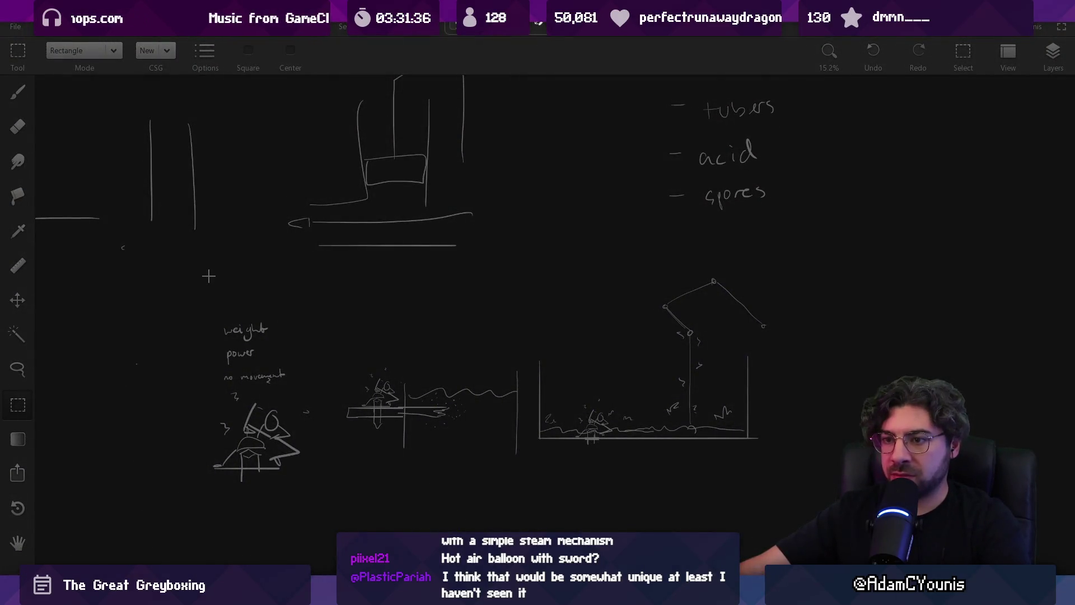
drag(204, 271, 780, 492)
Paste the captured sketch row into the Figma design document.
key(alt+Tab)
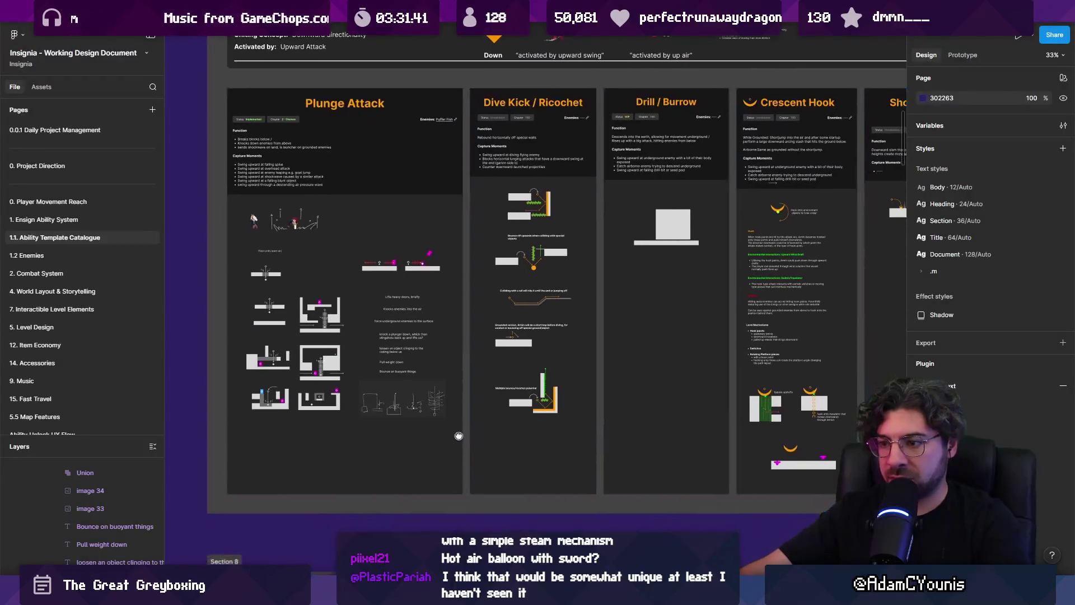
scroll(458, 436, up, 5)
key(ctrl+v)
scroll(638, 315, down, 3)
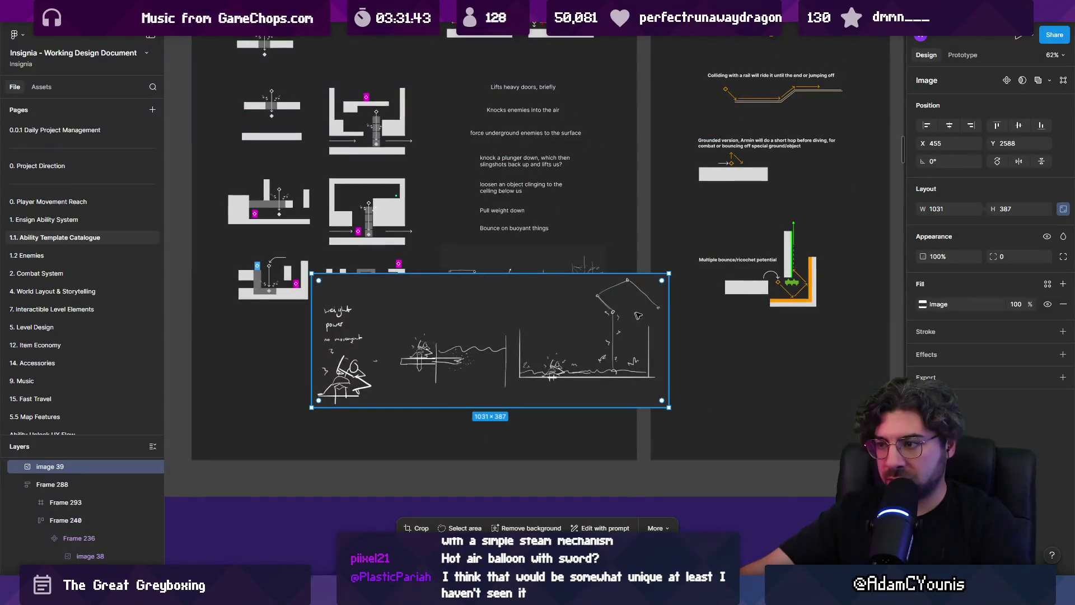
Resize the sketch image and place it below the existing sketch strip.
drag(670, 273, 587, 310)
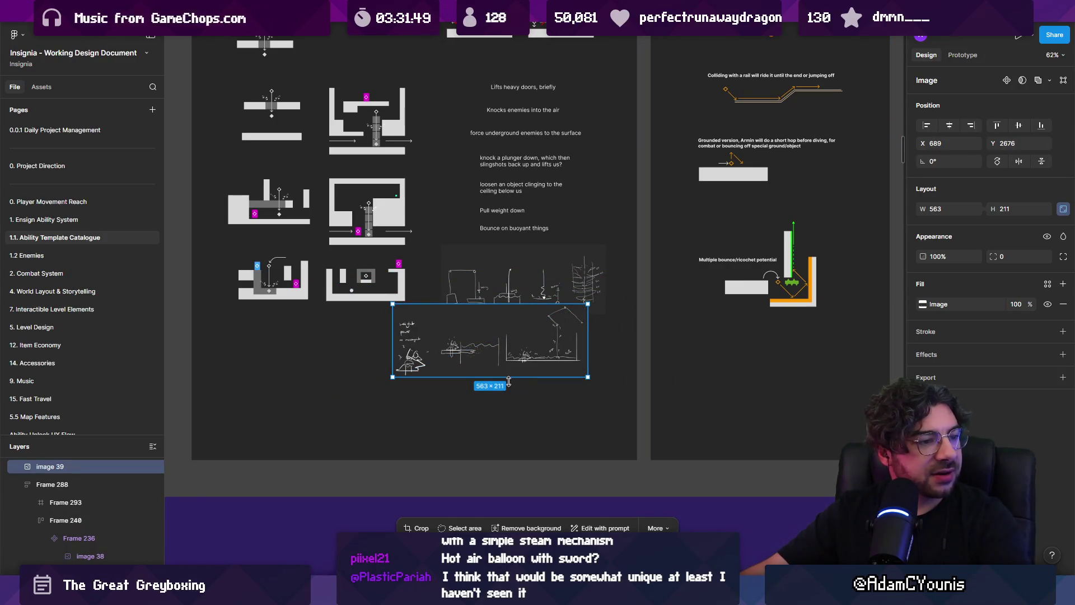
scroll(503, 375, up, 5)
mouse_move(503, 375)
mouse_down()
mouse_move(571, 446)
mouse_move(560, 429)
mouse_up()
drag(348, 447, 288, 468)
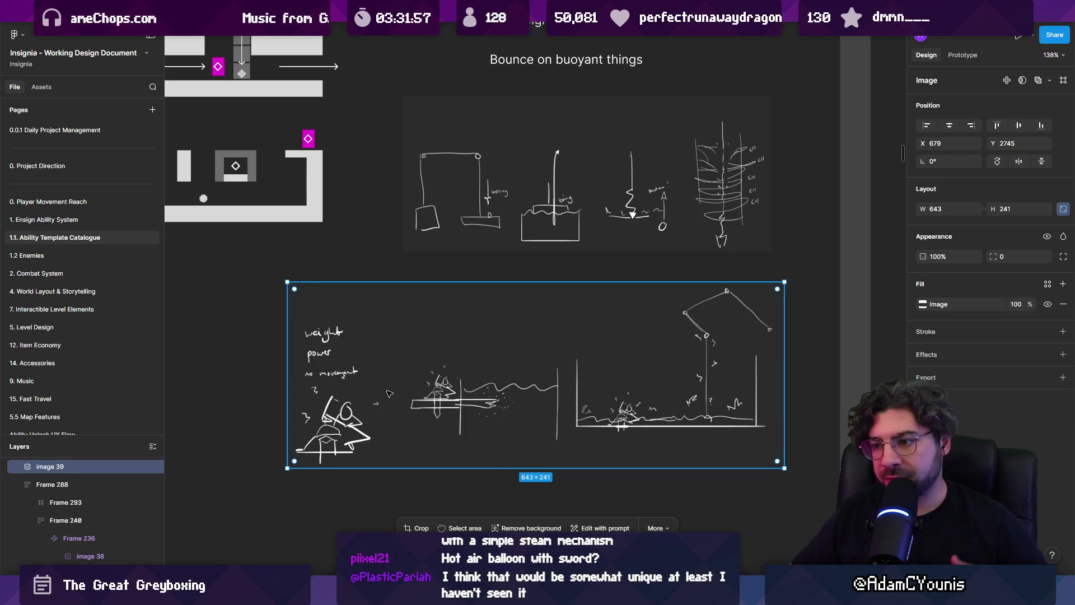
Zoom through the ability sketches and select Frame 240 holding the image.
ctrl+scroll(709, 364, down, 5)
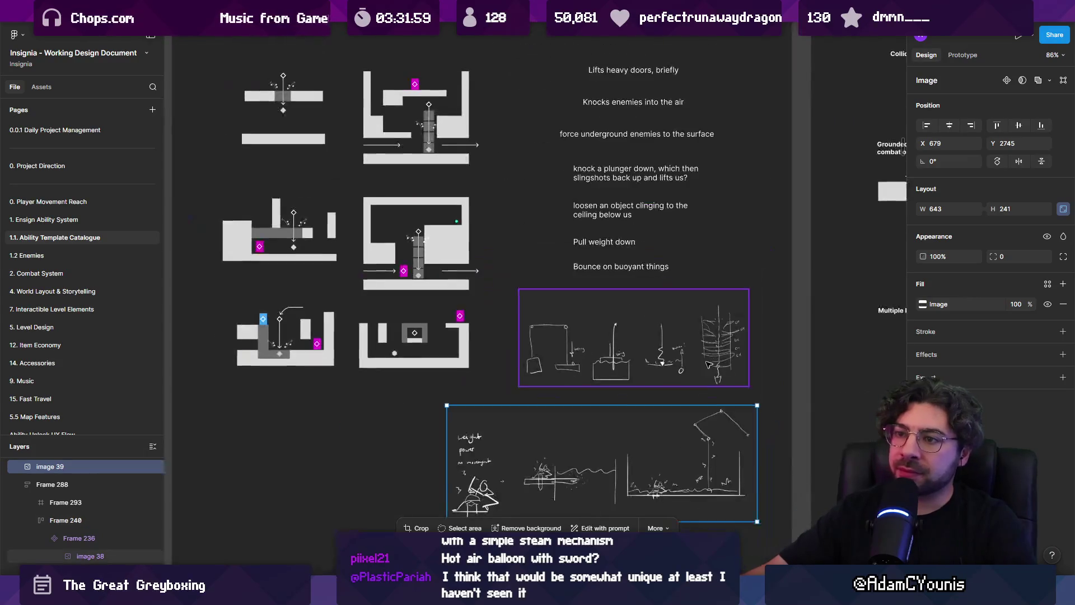
scroll(709, 364, up, 6)
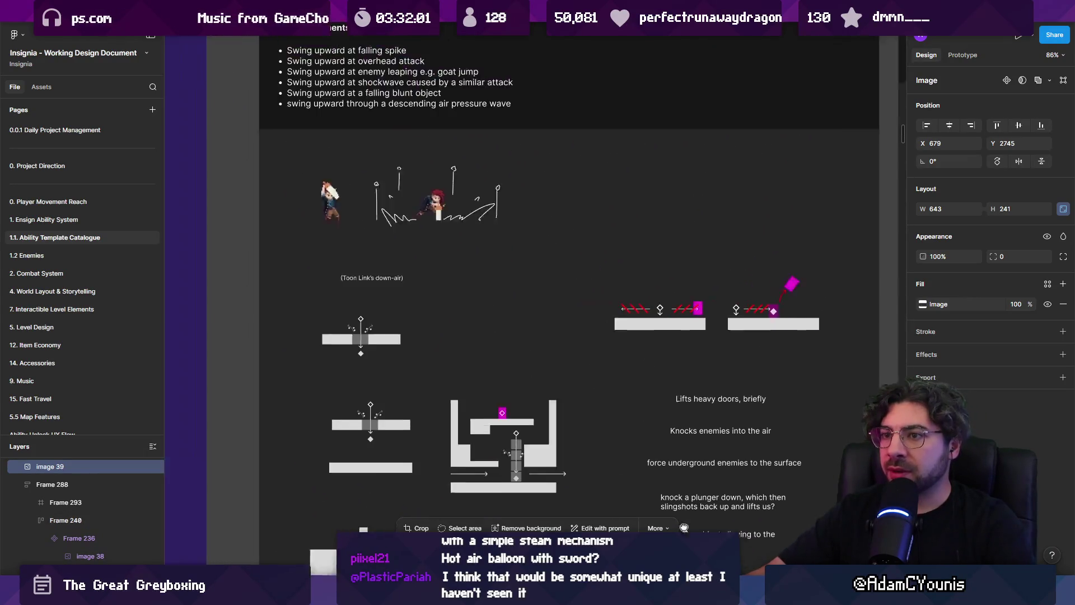
scroll(566, 281, up, 4)
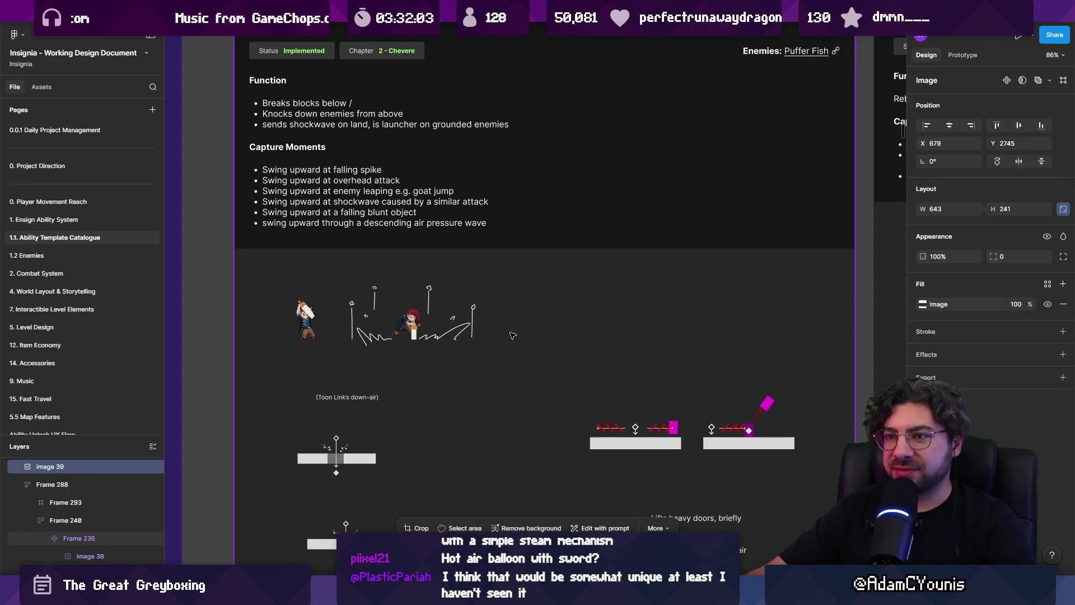
scroll(513, 335, down, 10)
ctrl+scroll(519, 459, up, 4)
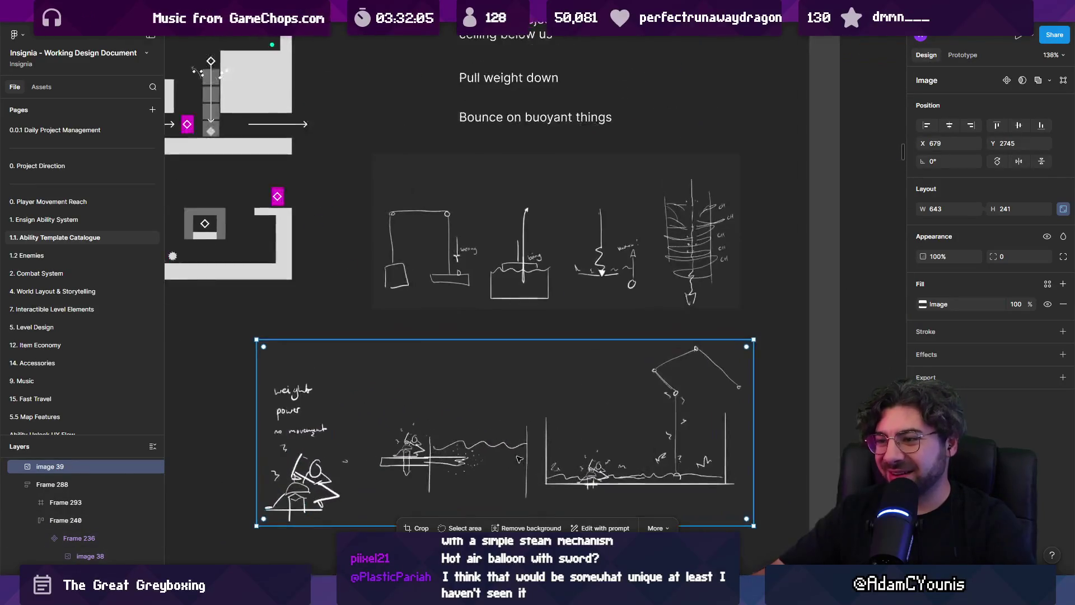
scroll(517, 457, down, 2)
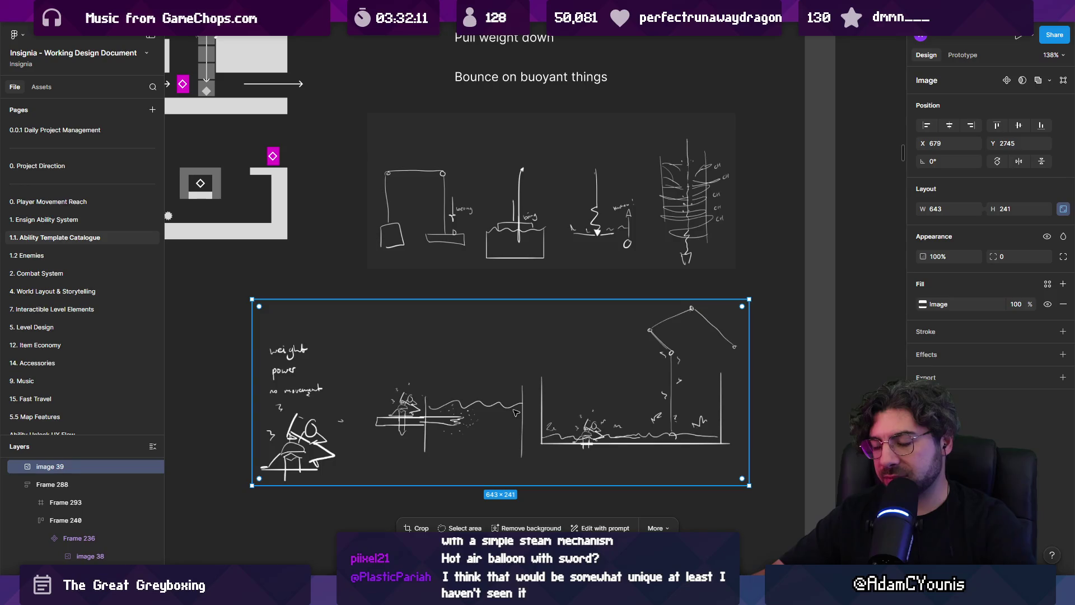
ctrl+scroll(520, 413, down, 3)
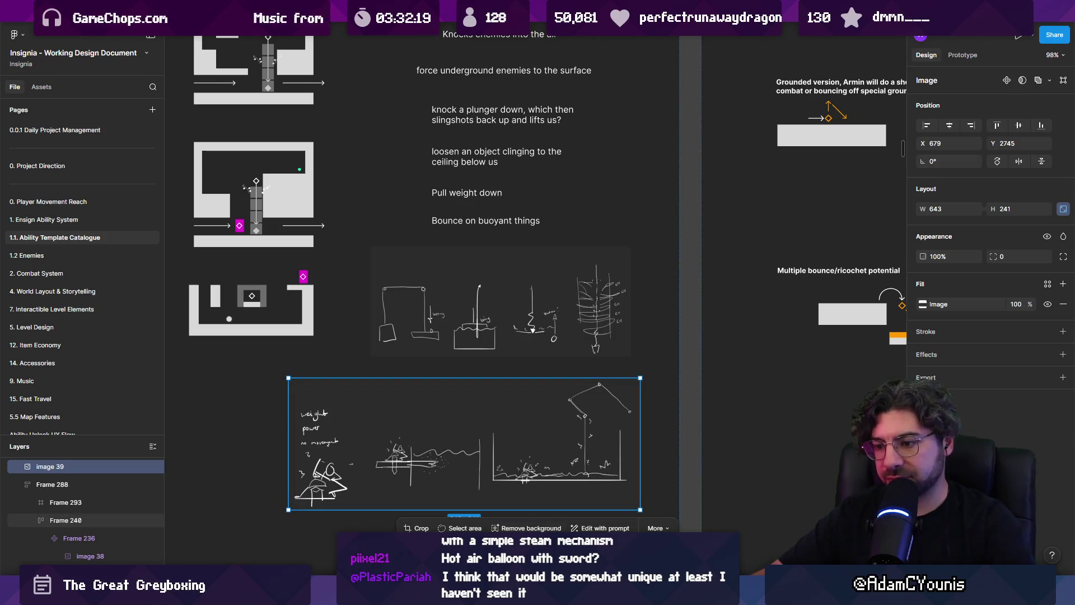
click(330, 541)
key(alt+Tab)
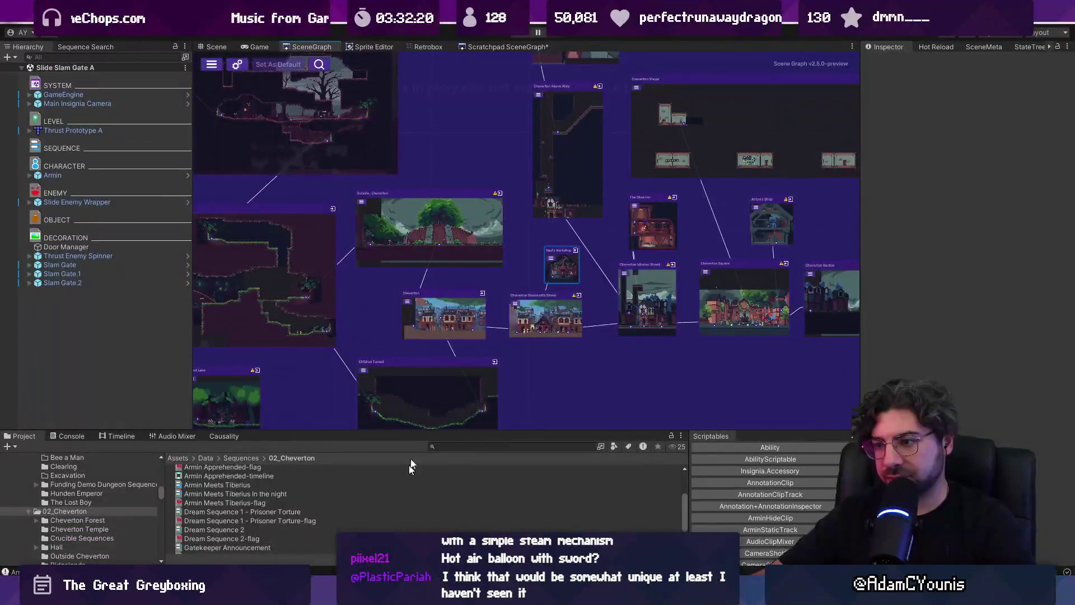
mouse_move(394, 316)
mouse_down()
mouse_move(697, 251)
mouse_move(864, 275)
mouse_up()
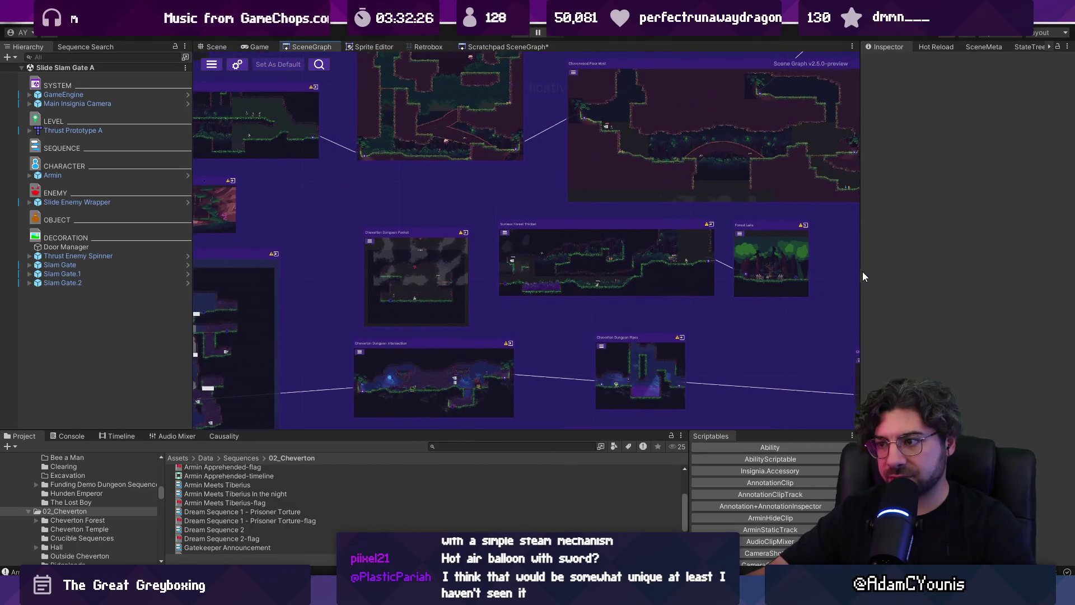
mouse_move(862, 271)
mouse_down()
mouse_move(539, 294)
mouse_move(527, 355)
mouse_move(428, 350)
mouse_up()
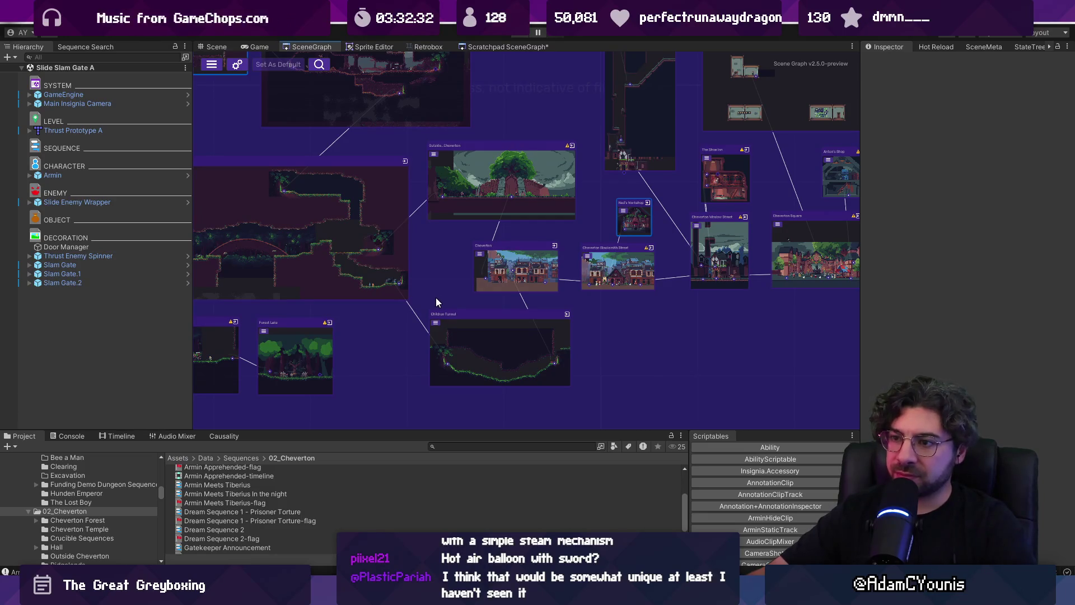
mouse_move(424, 293)
mouse_down()
mouse_move(515, 291)
mouse_move(546, 343)
mouse_up()
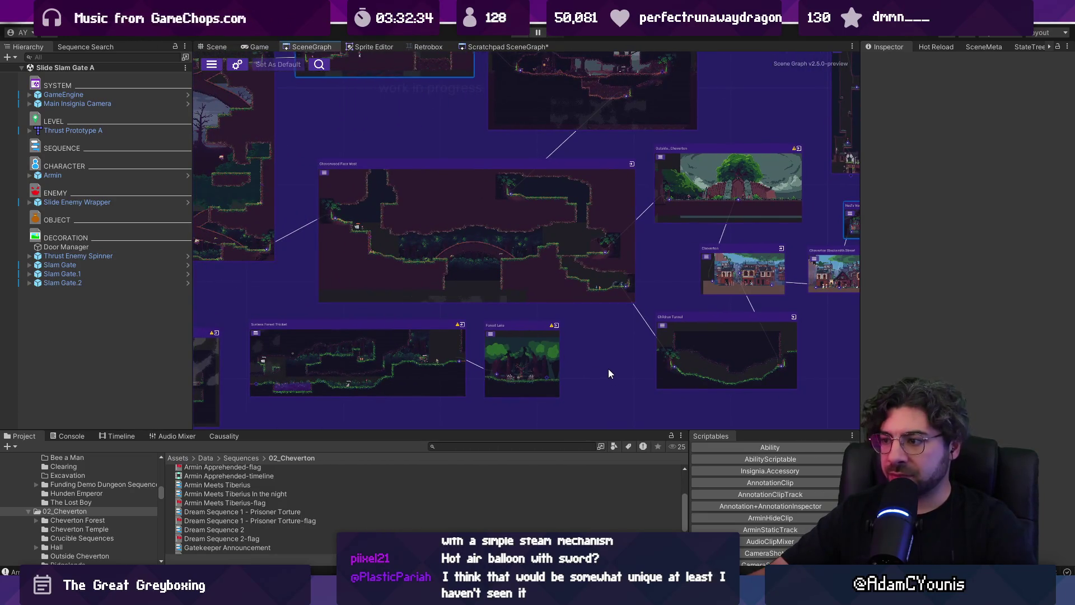
drag(610, 374, 507, 442)
scroll(664, 359, down, 3)
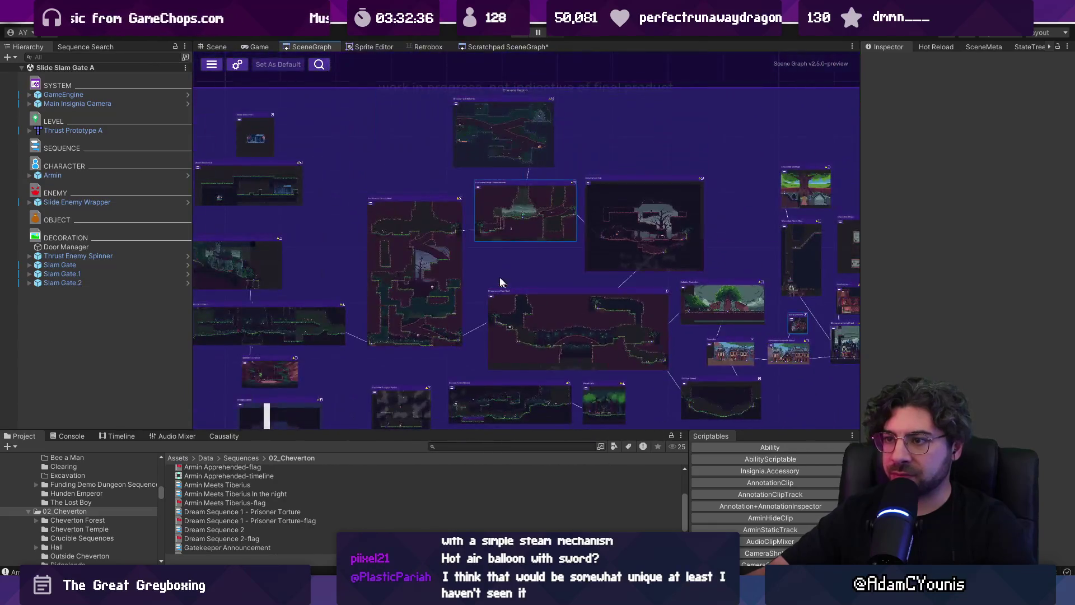
scroll(499, 276, up, 5)
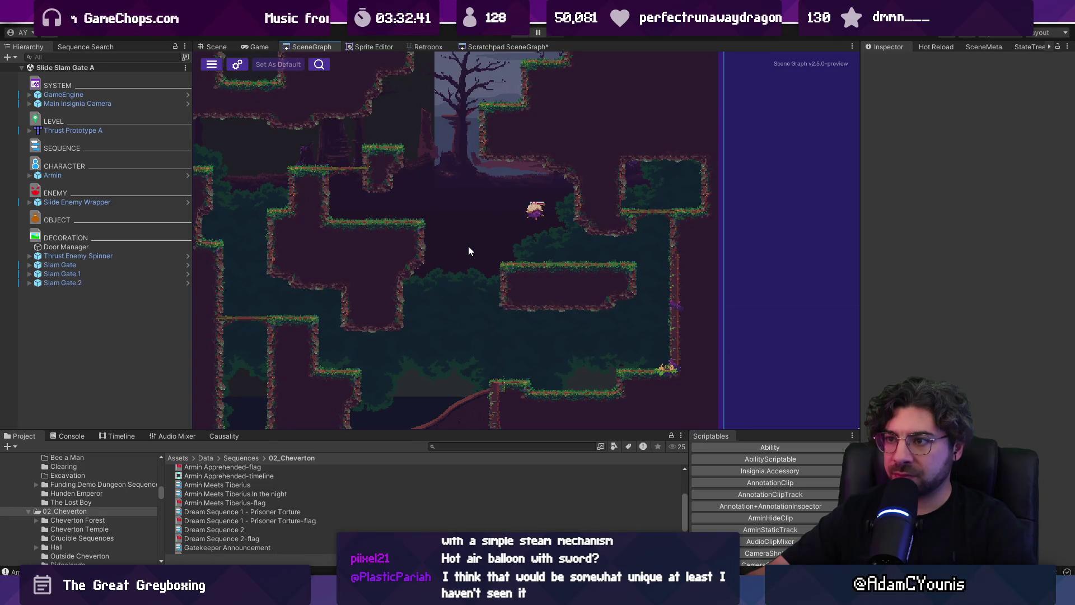
scroll(468, 246, down, 5)
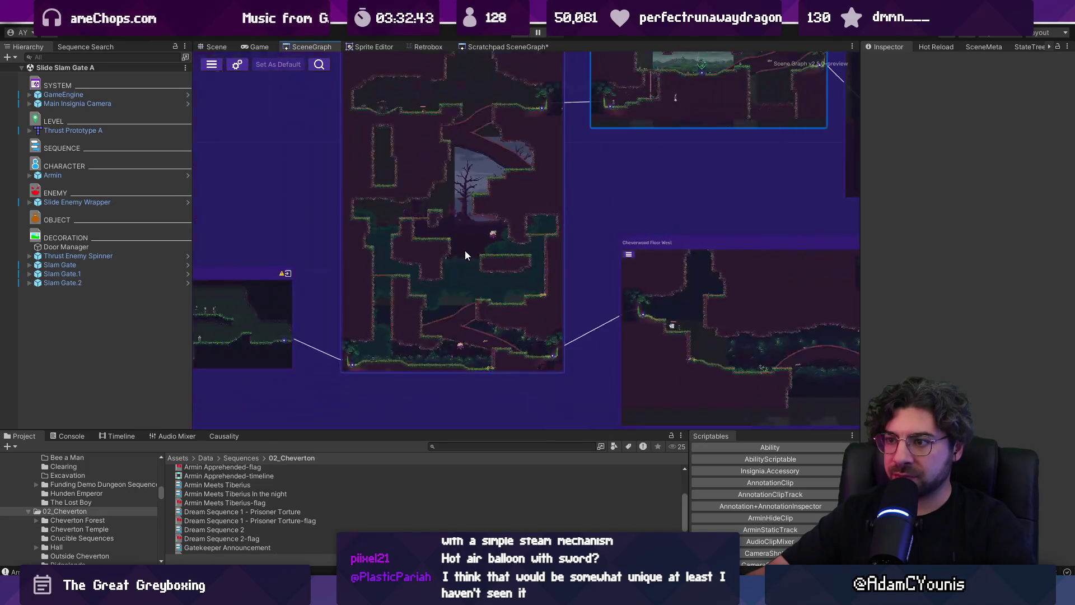
scroll(468, 264, up, 4)
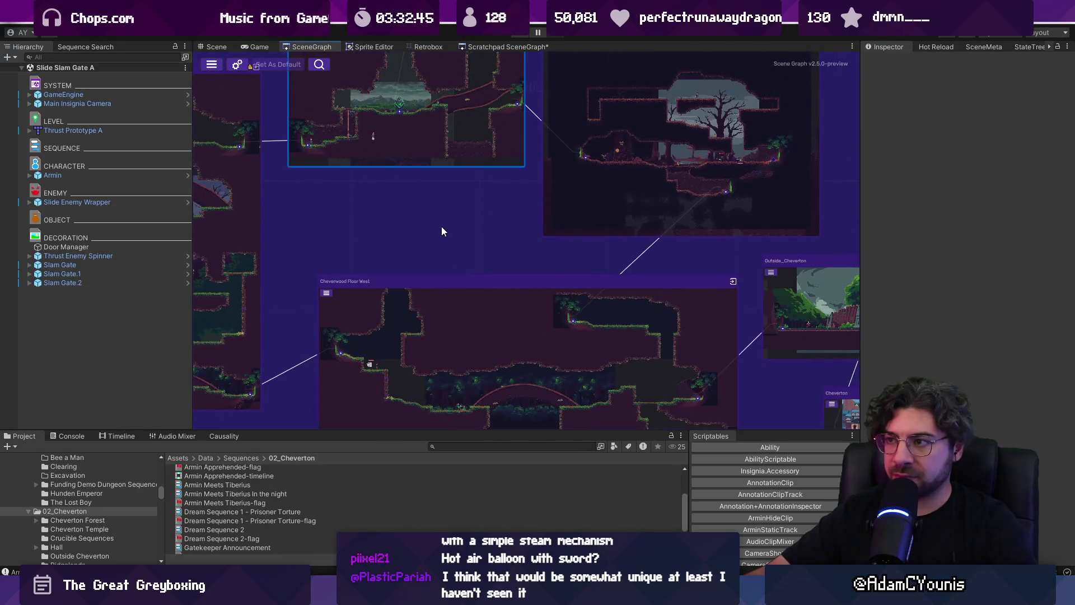
scroll(441, 227, down, 2)
scroll(522, 264, up, 2)
drag(522, 264, 281, 246)
scroll(622, 234, down, 5)
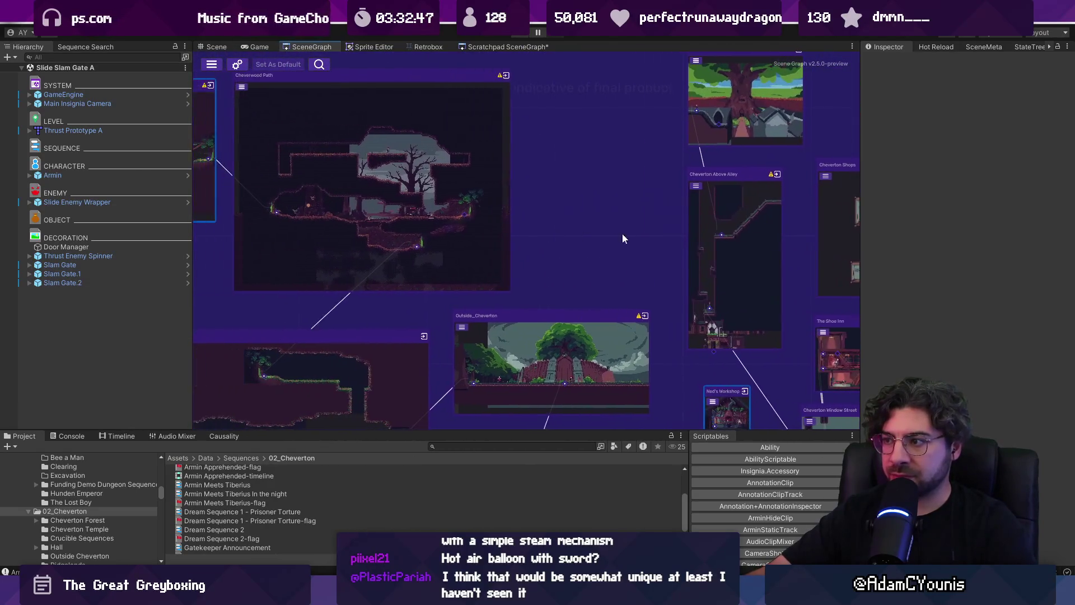
scroll(645, 202, up, 3)
scroll(646, 204, up, 1)
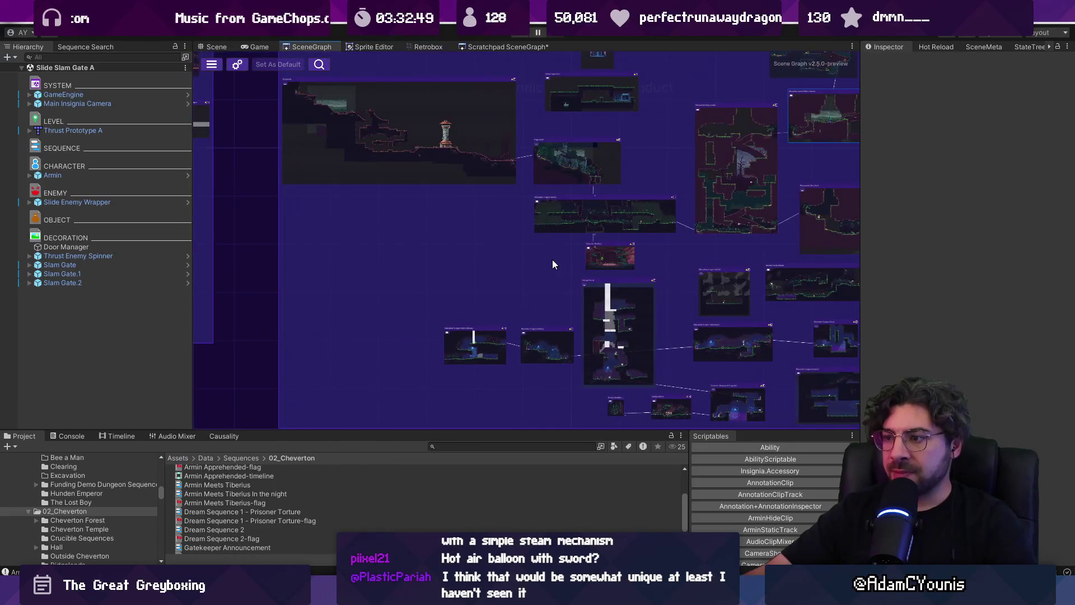
scroll(451, 225, up, 3)
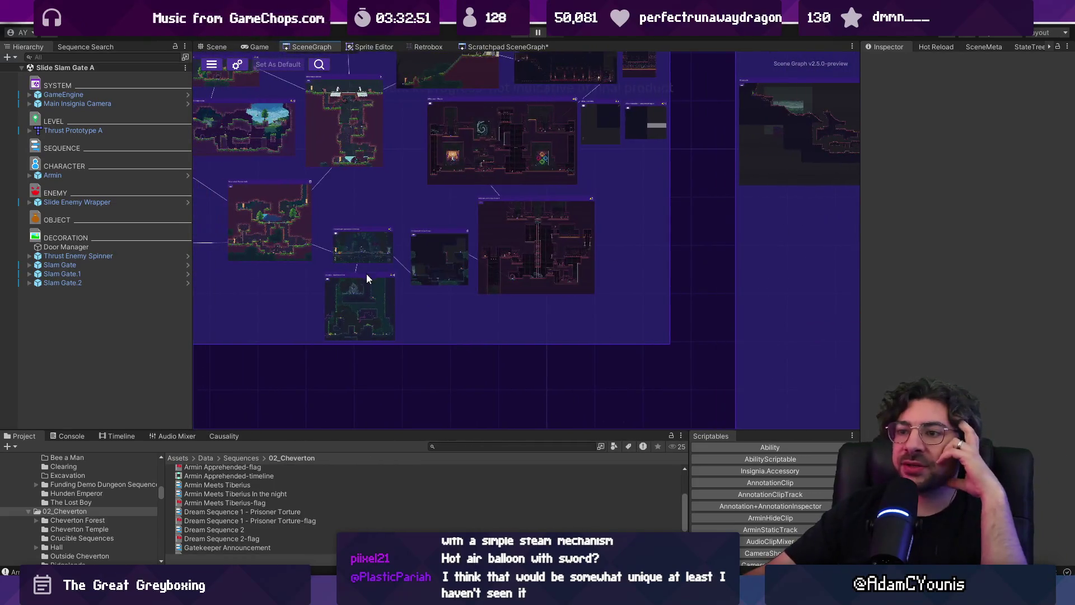
scroll(315, 256, up, 4)
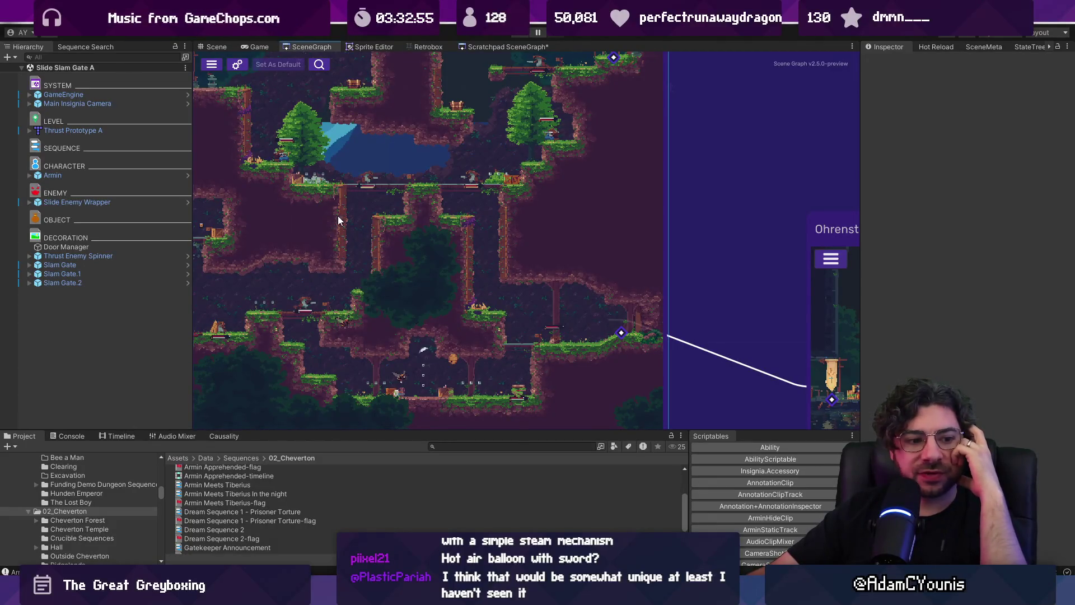
scroll(493, 202, down, 5)
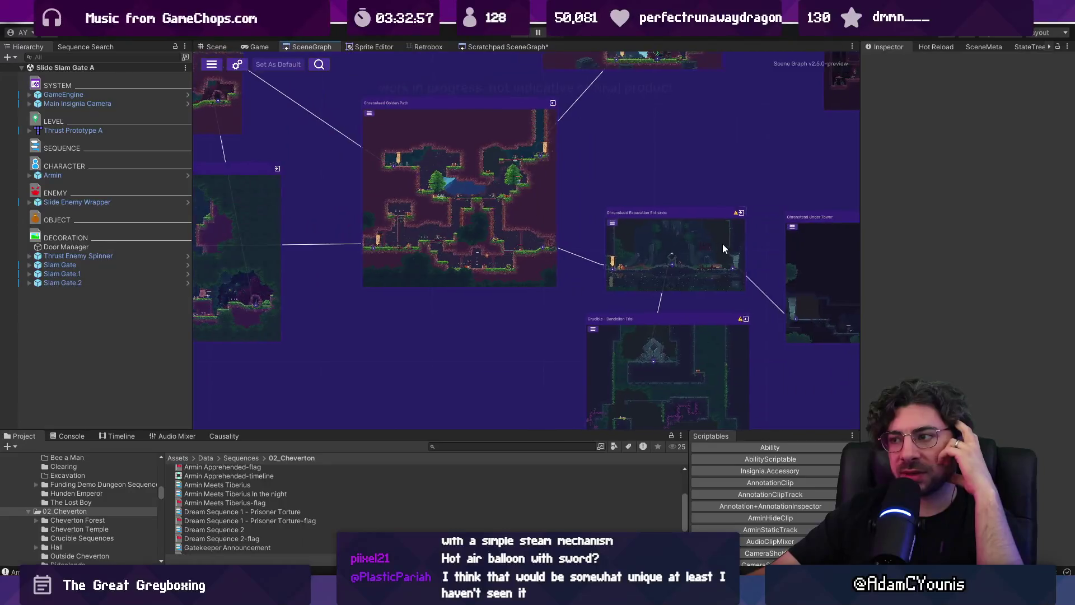
scroll(491, 211, up, 3)
drag(492, 212, 235, 287)
scroll(377, 276, down, 6)
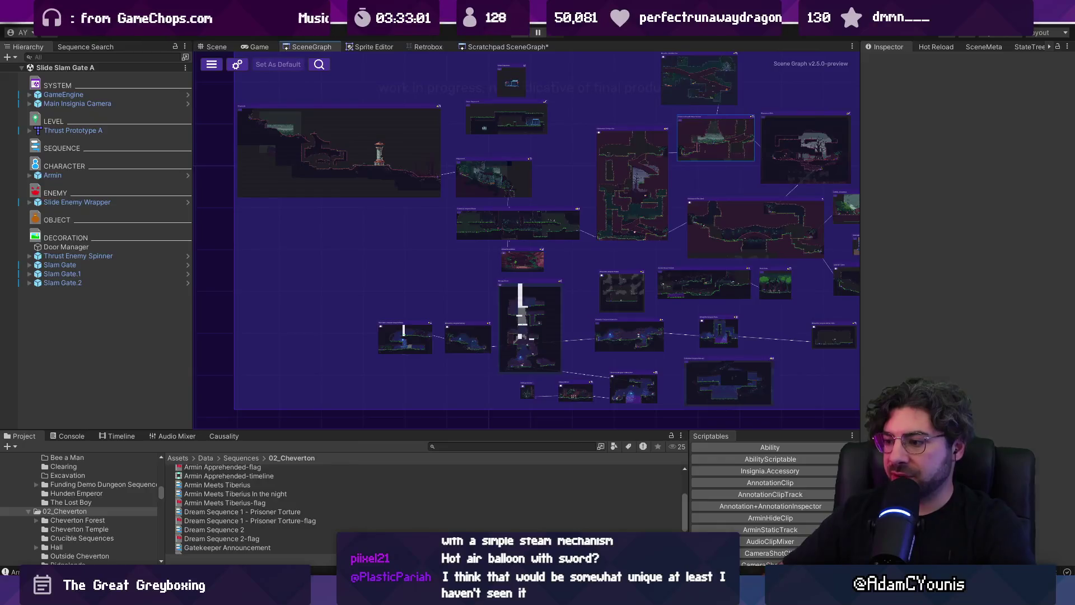
key(alt+Tab)
Draw the tall lamppost with its top arm, curved brace and toothed bracket.
scroll(337, 233, right, 10)
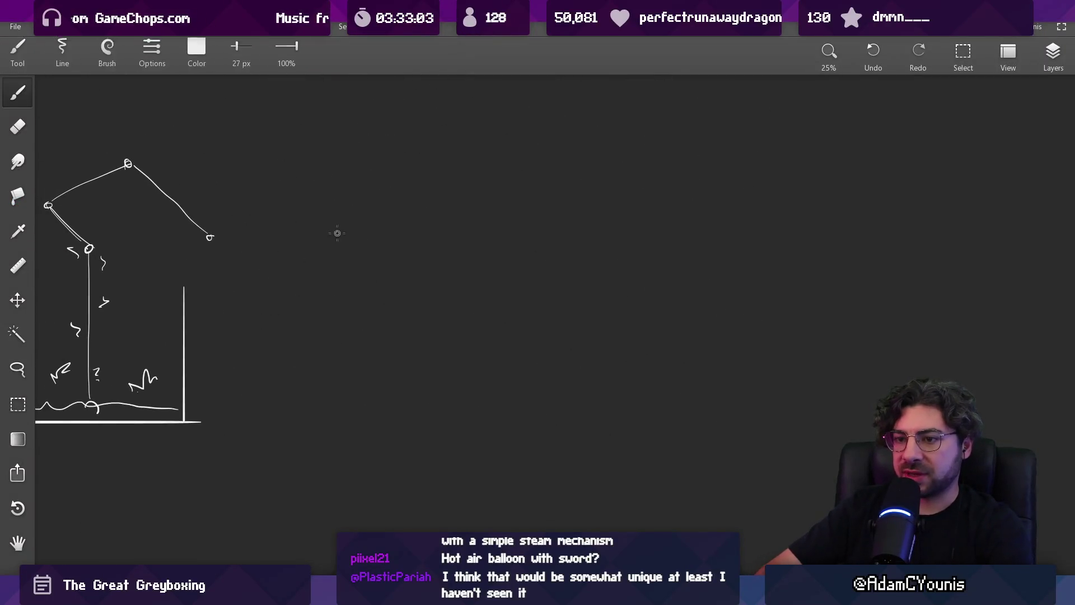
drag(369, 196, 370, 441)
mouse_move(368, 217)
mouse_down()
mouse_move(414, 216)
mouse_move(369, 237)
mouse_move(461, 202)
mouse_up()
scroll(389, 221, up, 3)
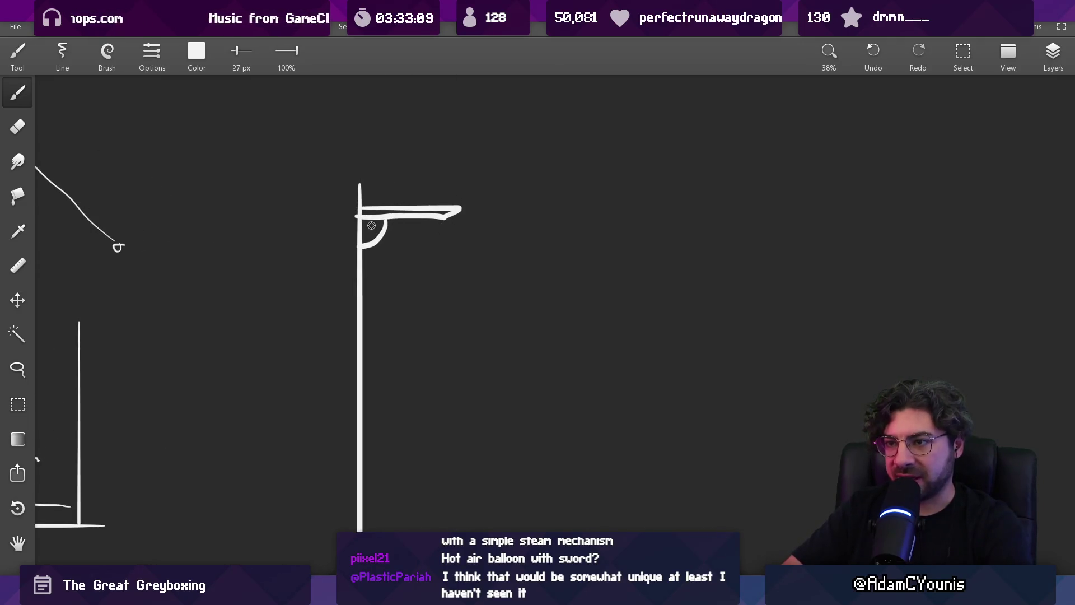
mouse_move(371, 225)
mouse_down()
mouse_move(442, 228)
mouse_move(460, 209)
mouse_move(457, 224)
mouse_move(439, 232)
mouse_move(433, 223)
mouse_up()
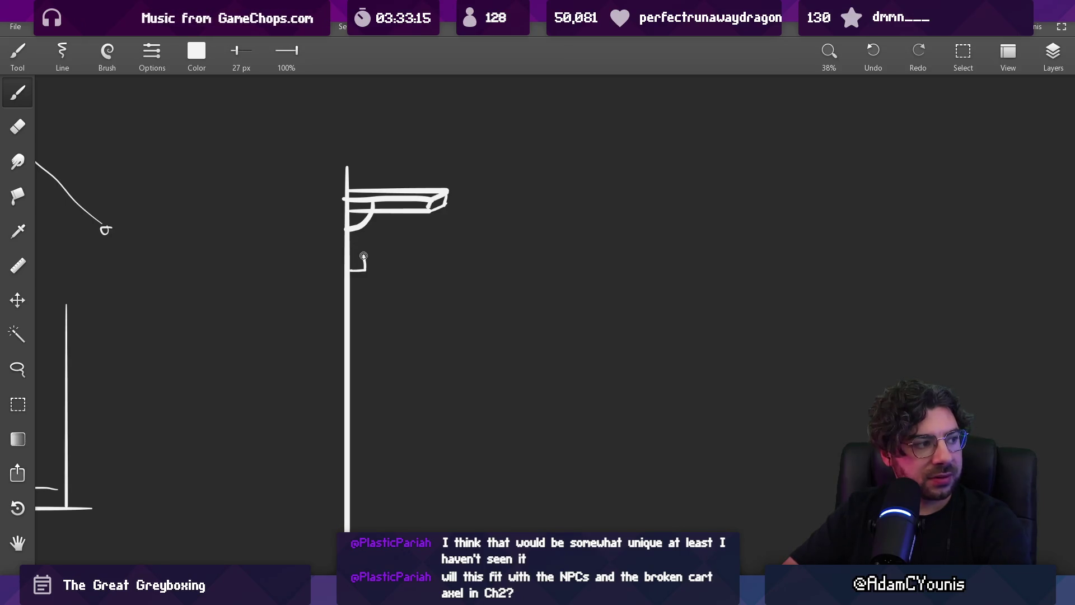
mouse_move(364, 256)
mouse_down()
mouse_move(401, 236)
mouse_move(396, 214)
mouse_up()
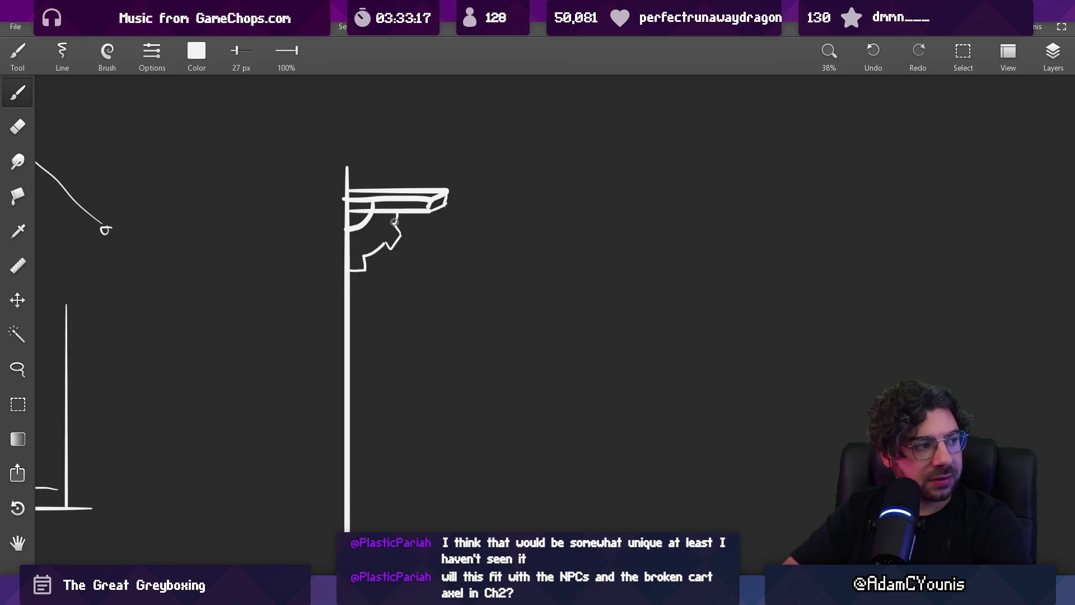
scroll(401, 233, down, 3)
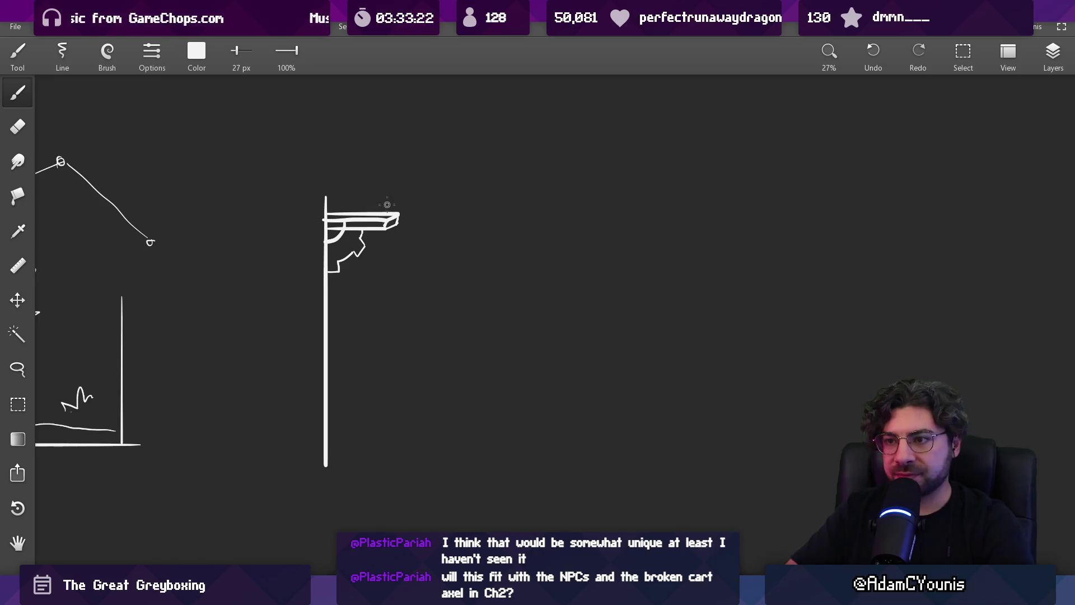
Try a thin line beside the post and a flag loop above it, undoing both.
drag(364, 439, 358, 288)
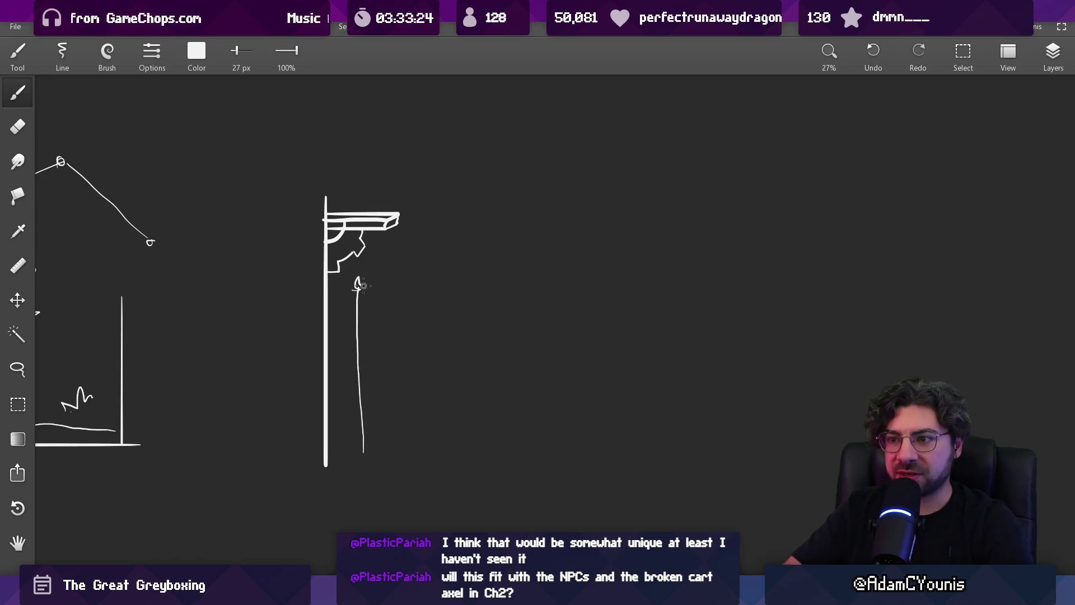
key(ctrl+z)
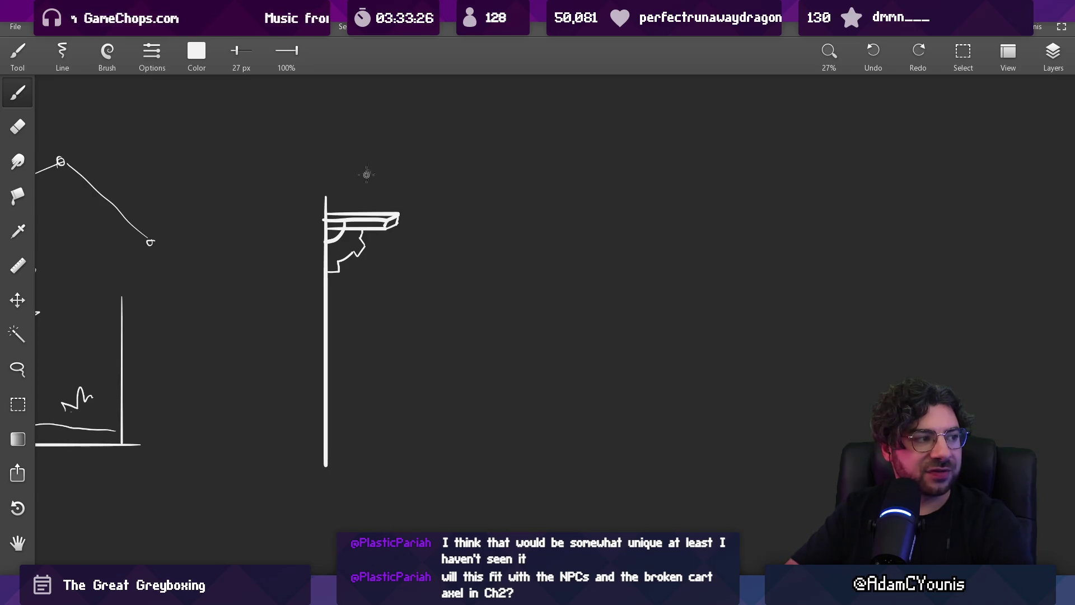
mouse_move(362, 147)
mouse_down()
mouse_move(369, 132)
mouse_move(364, 237)
mouse_move(393, 458)
mouse_up()
key(ctrl+z)
key(ctrl+z)
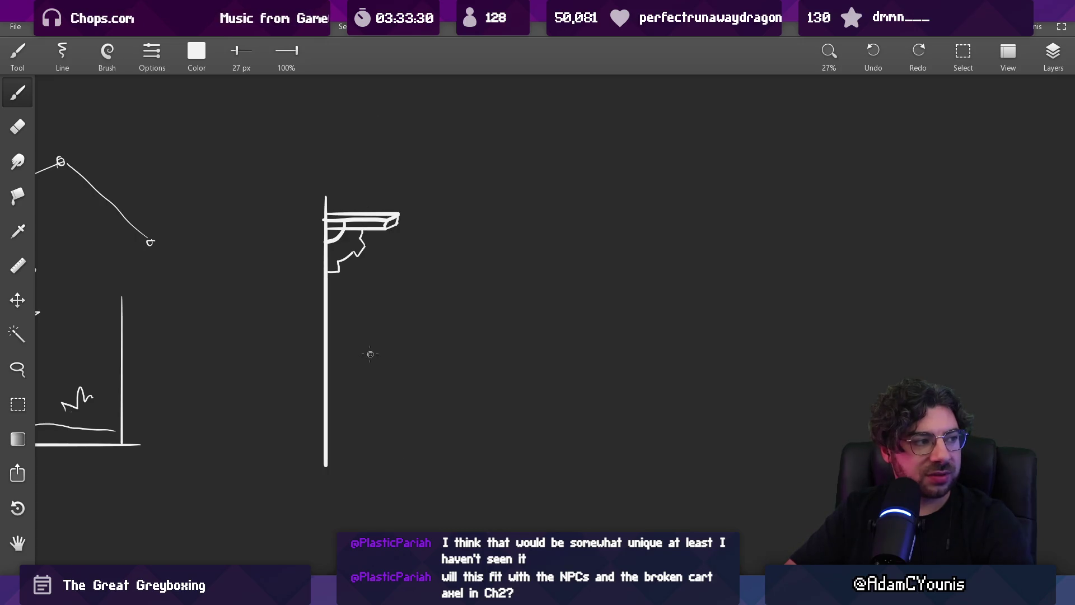
scroll(371, 299, left, 1)
scroll(371, 299, down, 1)
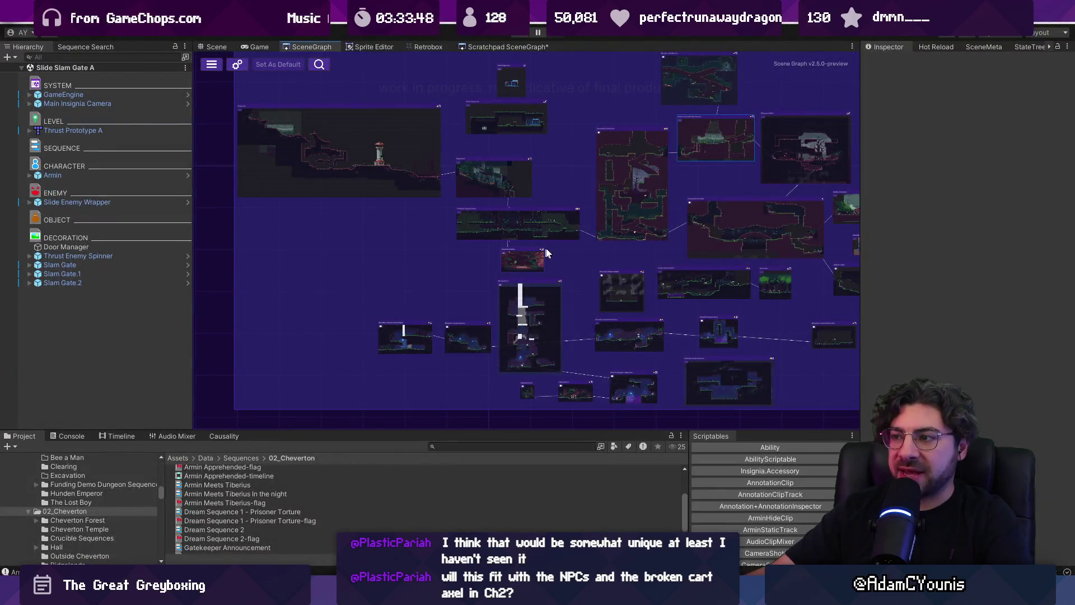
Pan the scene graph and zoom in and out on the Cheverton Forest Hithen Caravan node.
drag(546, 253, 379, 255)
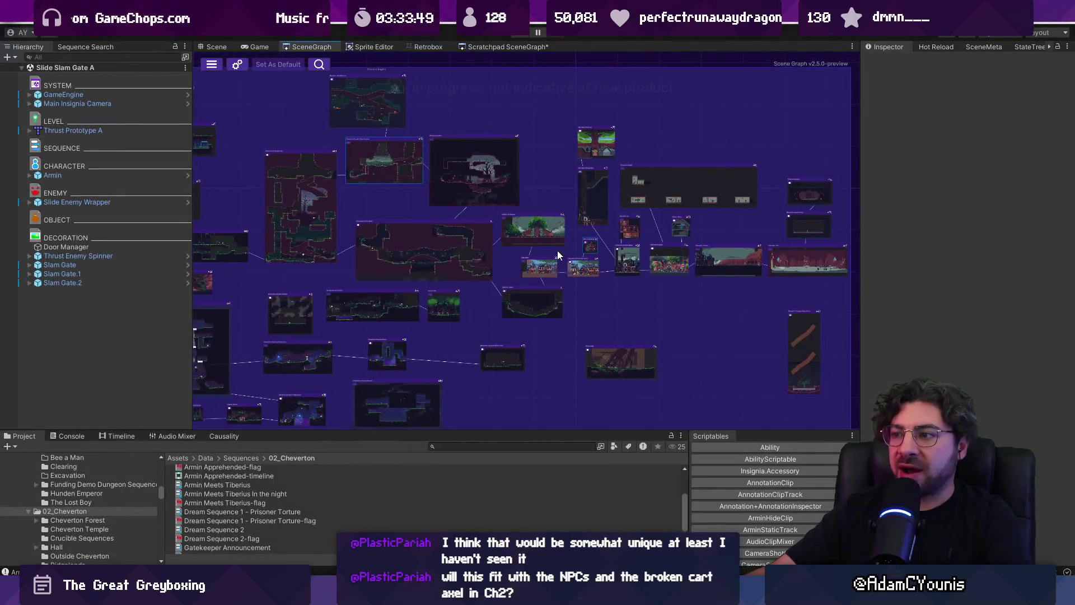
scroll(456, 239, up, 5)
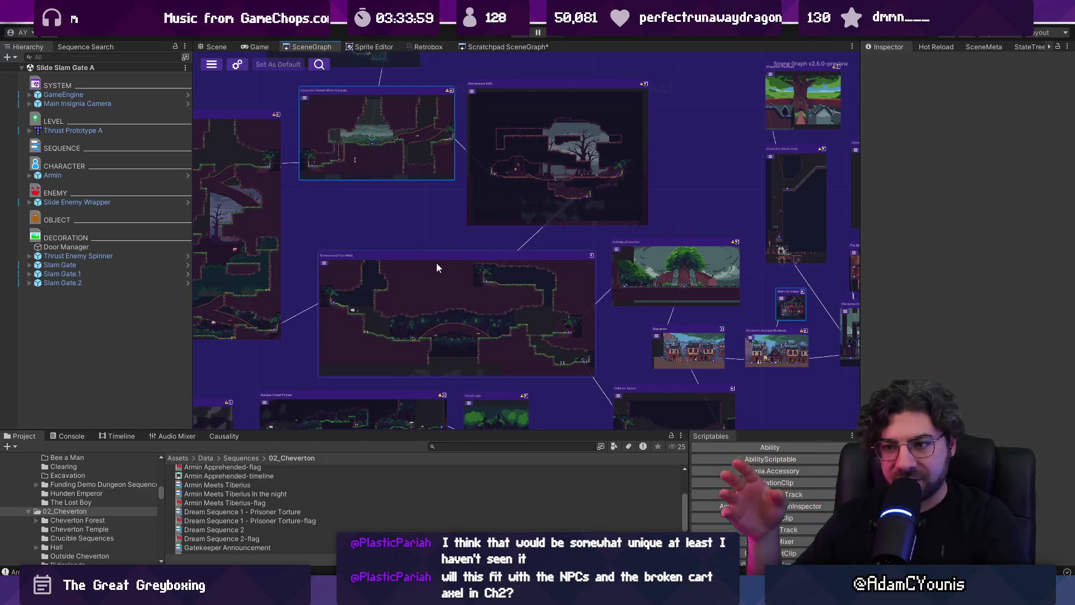
scroll(508, 343, up, 3)
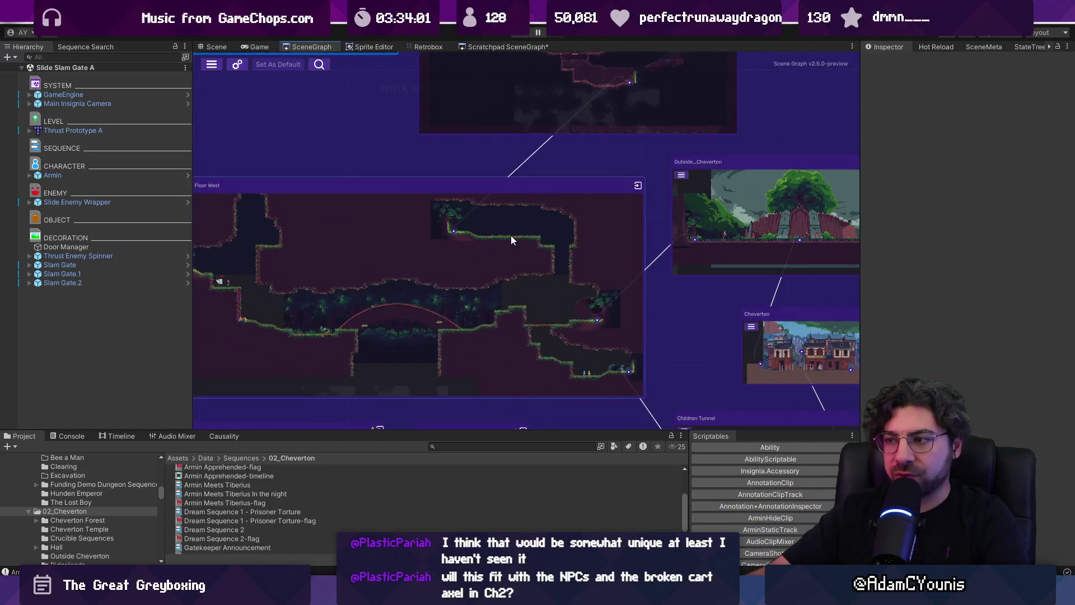
scroll(510, 239, down, 5)
scroll(416, 249, up, 6)
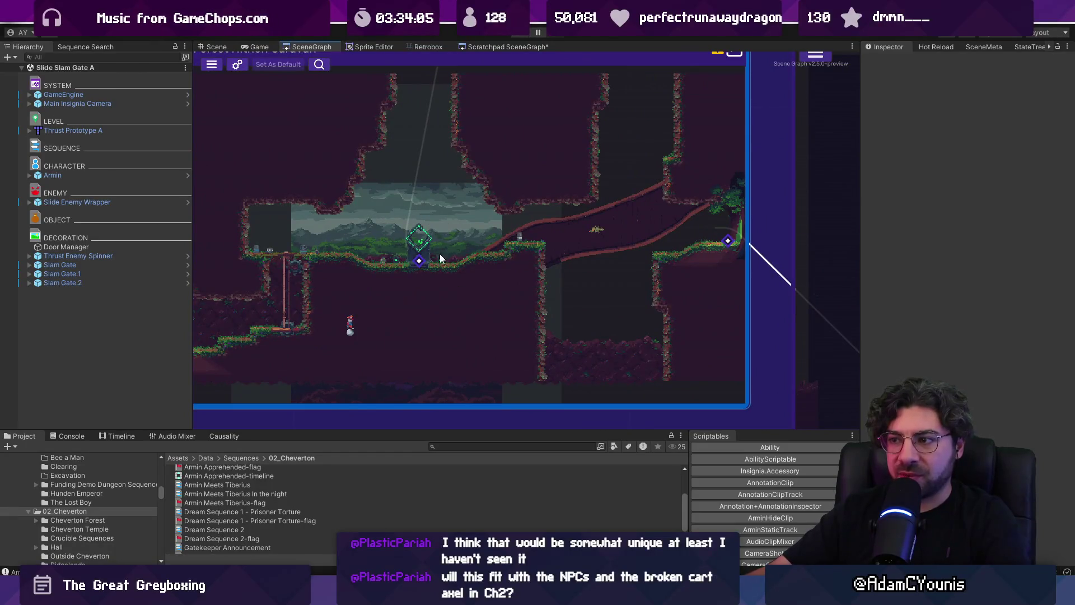
scroll(570, 225, down, 5)
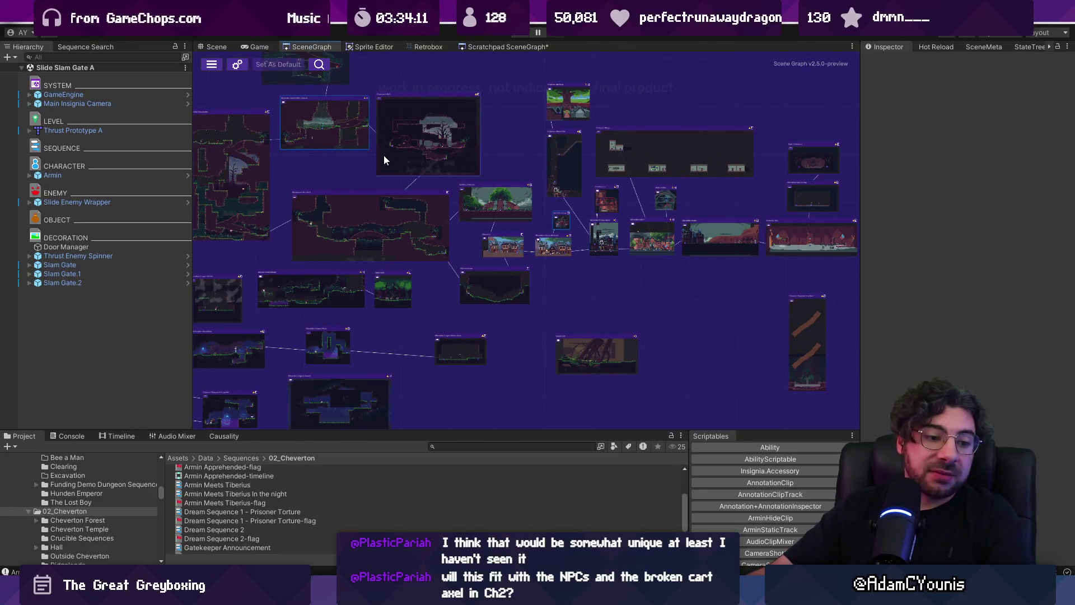
scroll(348, 134, up, 5)
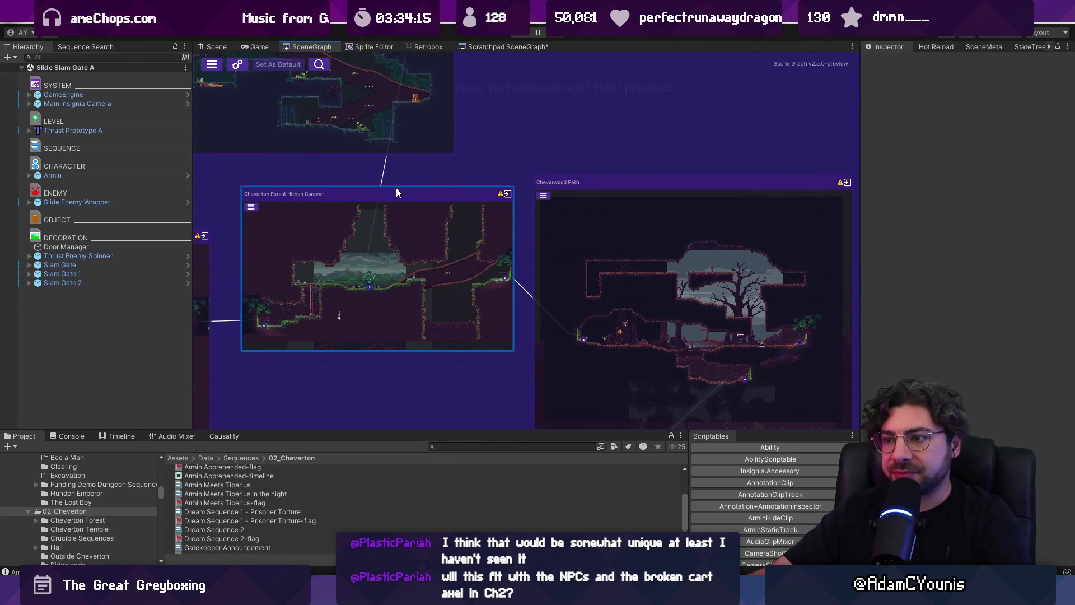
scroll(398, 193, down, 3)
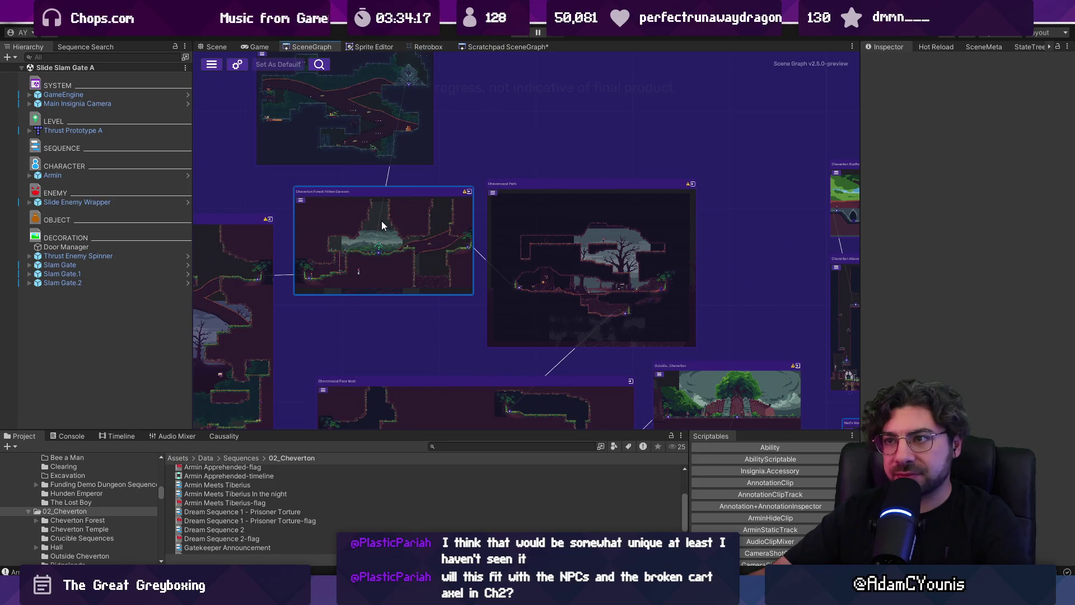
scroll(382, 222, up, 5)
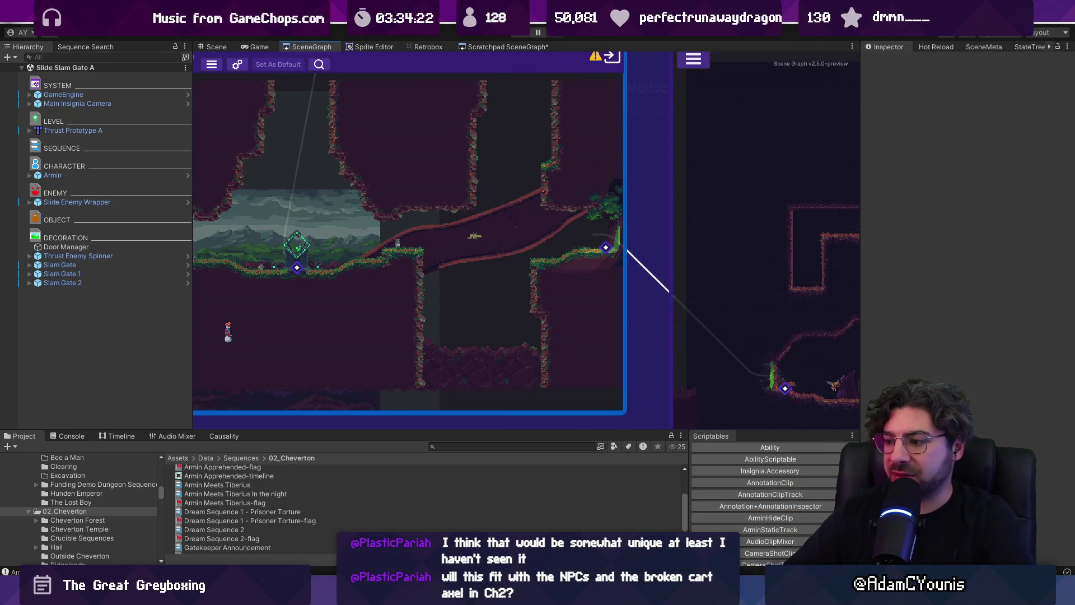
key(alt+Tab)
Draw the axle's two parallel horizontal lines, undoing the stray strokes.
drag(567, 330, 457, 196)
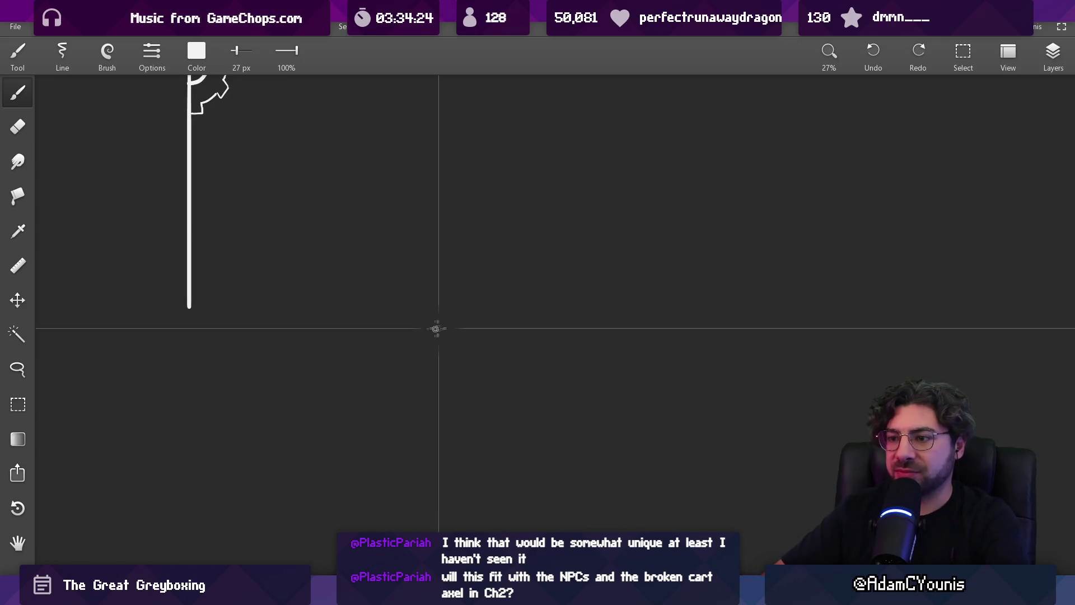
drag(401, 330, 704, 330)
drag(407, 344, 703, 343)
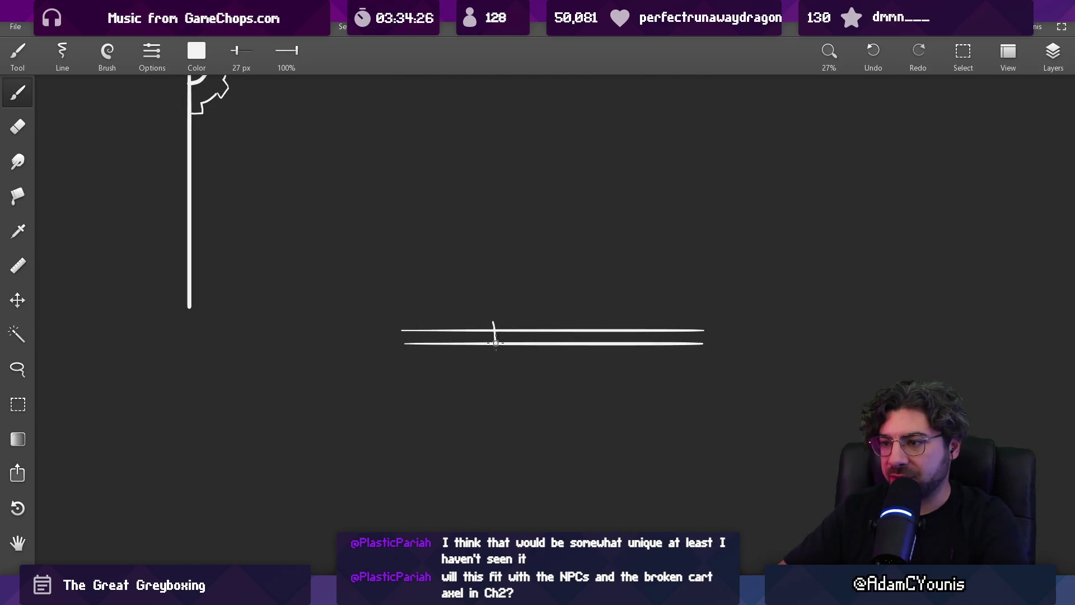
key(ctrl+z)
mouse_move(497, 319)
mouse_down()
mouse_move(494, 312)
mouse_move(505, 337)
mouse_move(493, 364)
mouse_up()
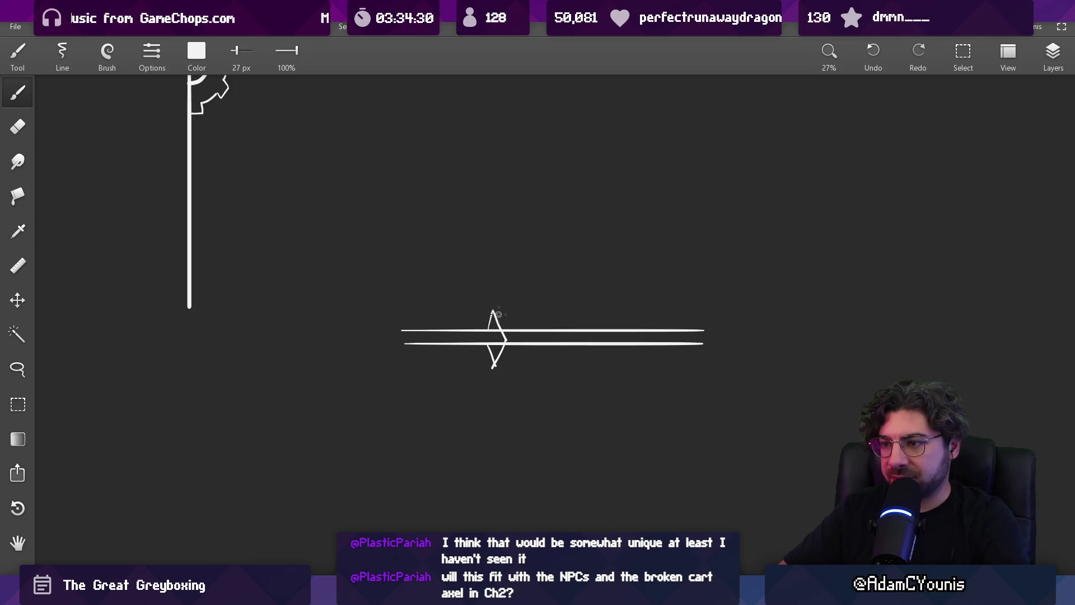
key(ctrl+z)
key(ctrl+z)
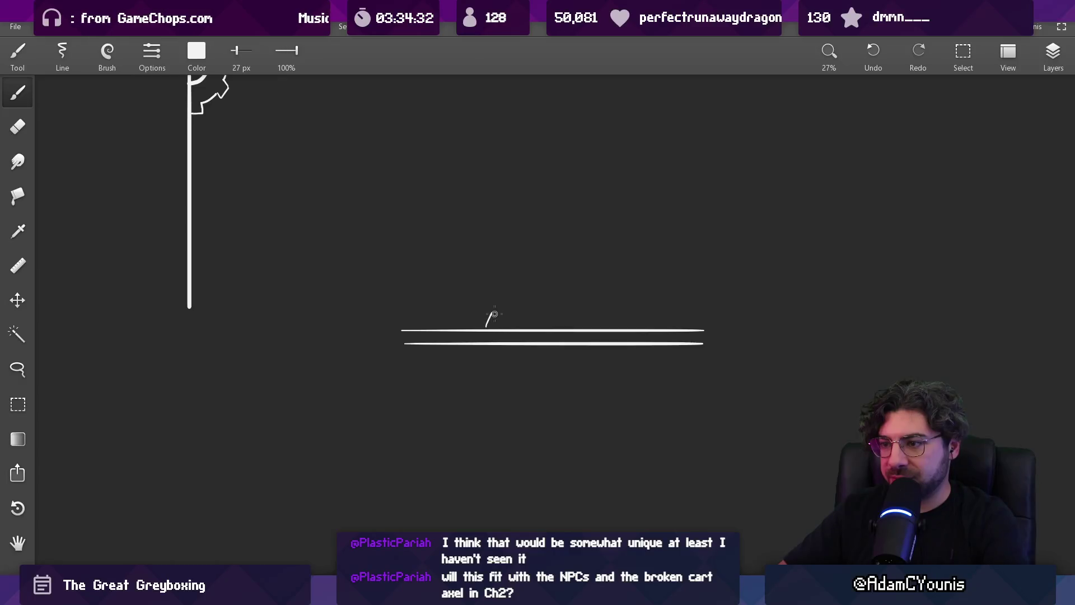
Draw a hexagonal ring on the axle and duplicate it along the rod.
drag(510, 329, 508, 354)
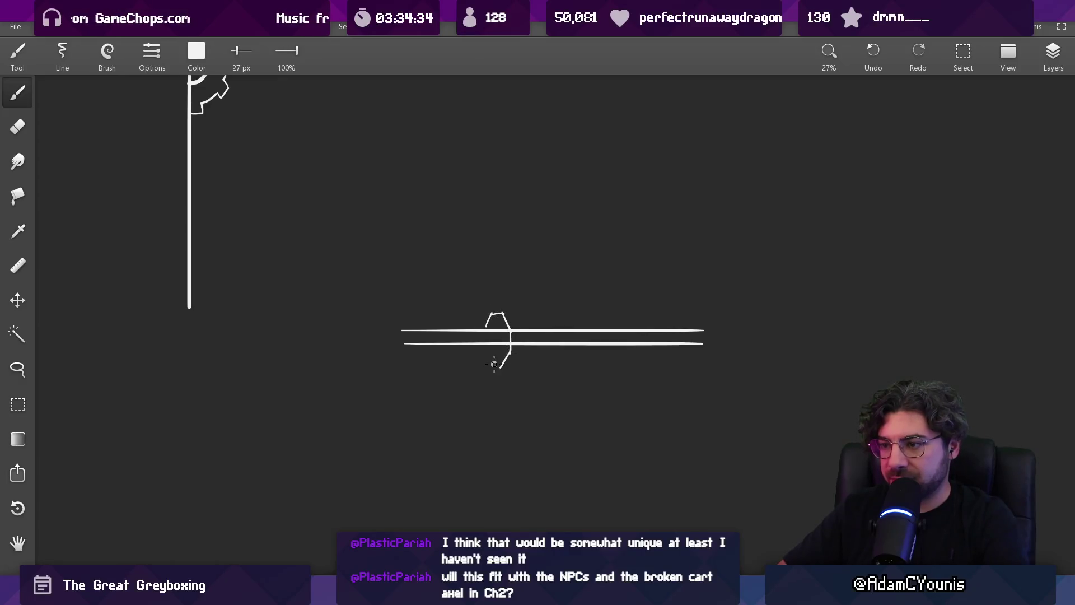
drag(503, 312, 548, 313)
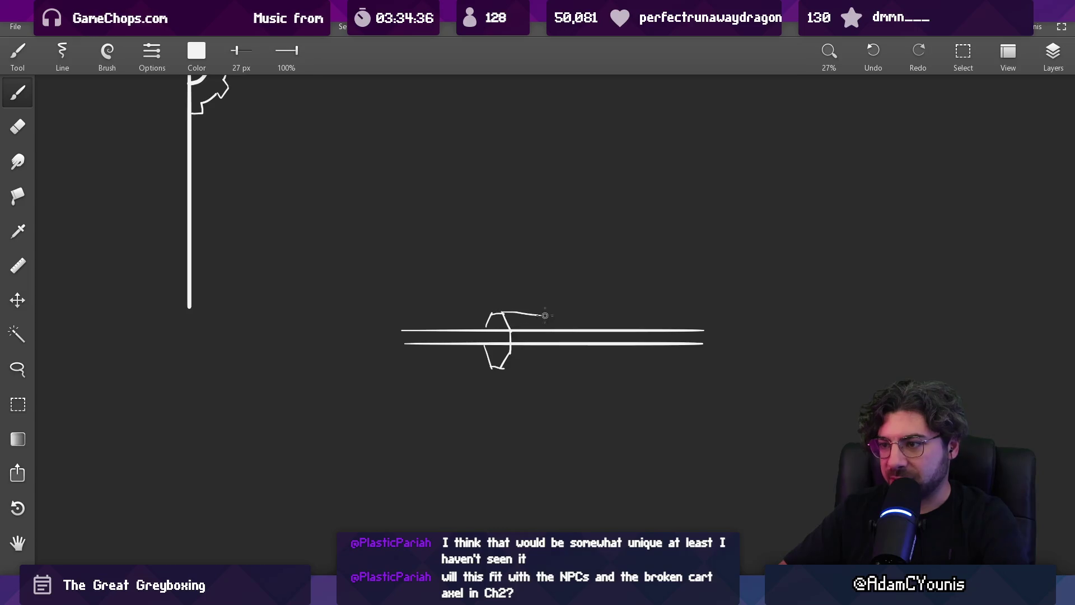
key(ctrl+z)
key(m)
drag(480, 290, 519, 393)
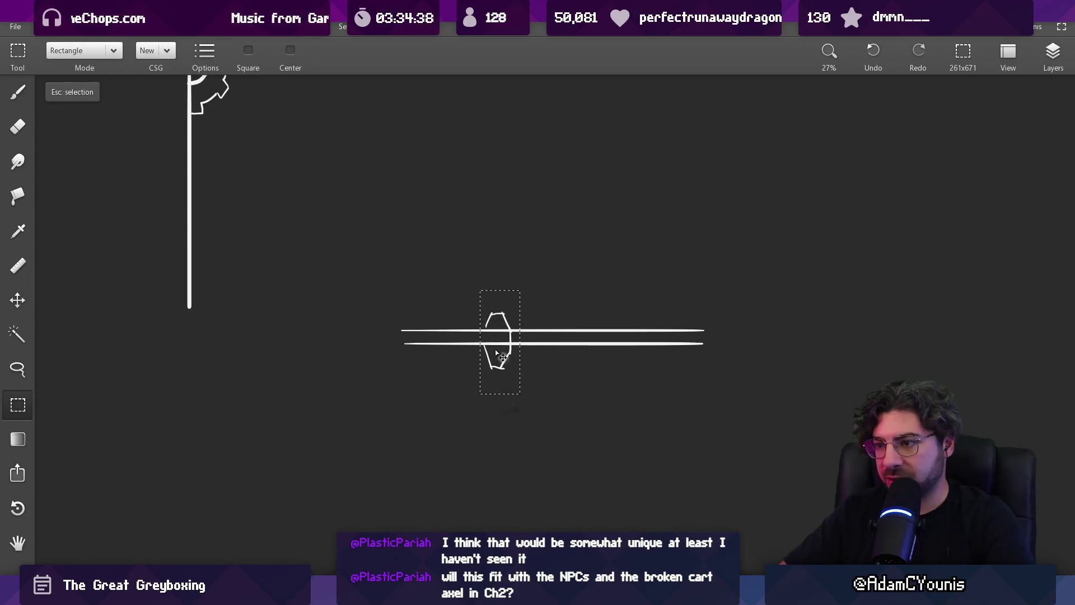
drag(500, 354, 562, 354)
key(b)
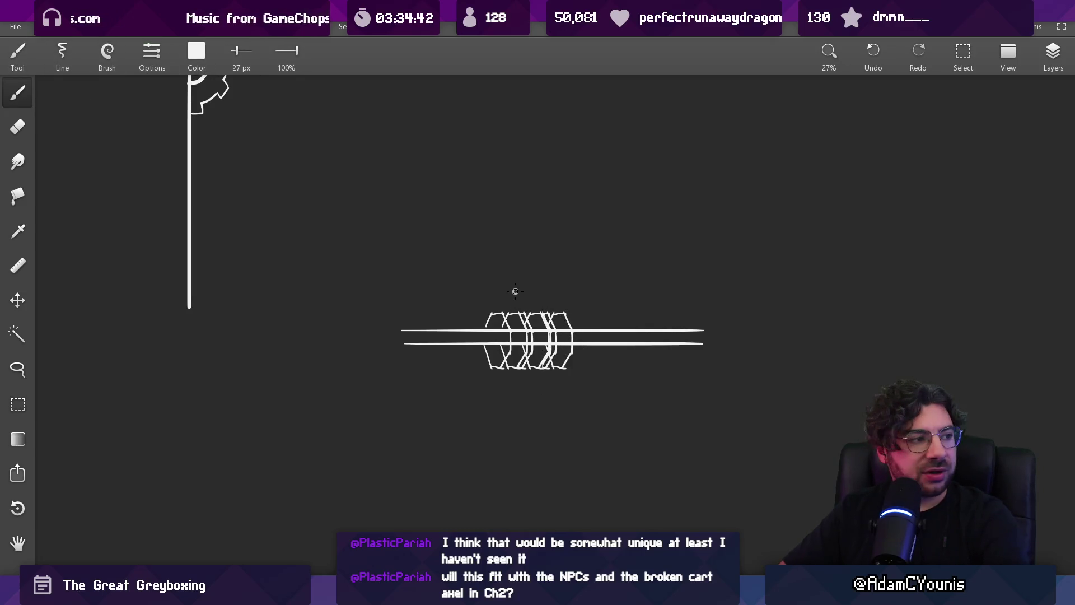
Add a short vertical line above the rings, a rotation swirl and a rightward arrow.
drag(515, 277, 520, 308)
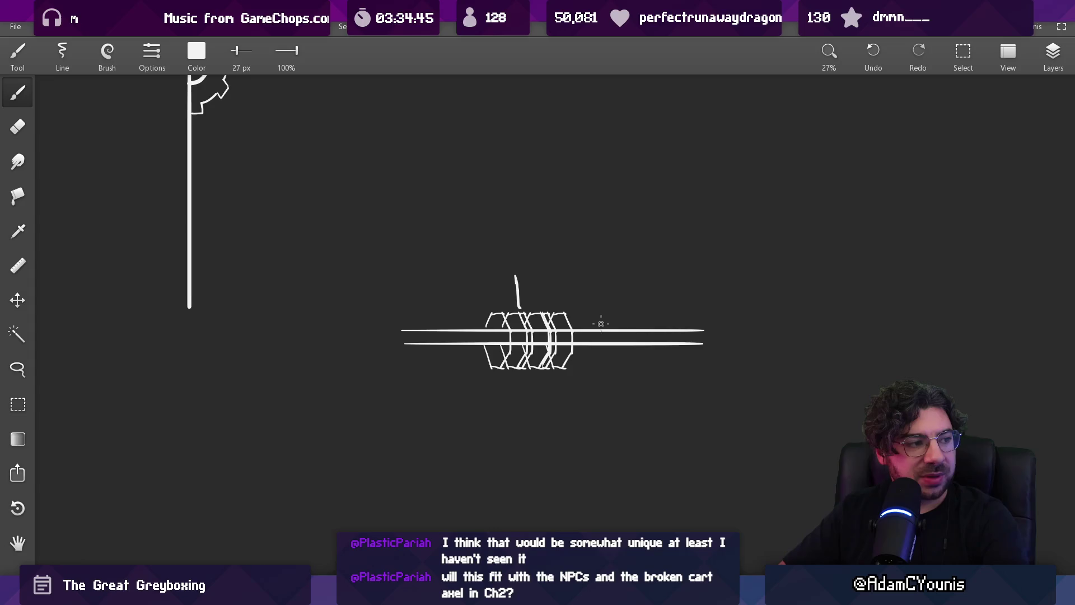
mouse_move(602, 314)
mouse_down()
mouse_move(592, 357)
mouse_move(634, 380)
mouse_up()
drag(534, 345, 533, 444)
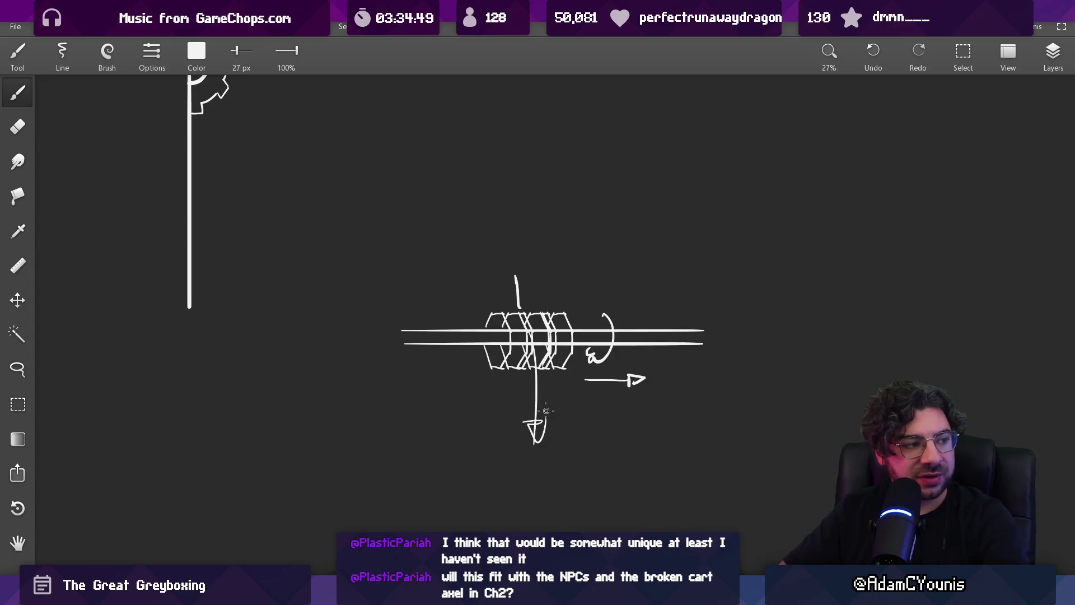
drag(522, 335, 582, 296)
key(ctrl+z)
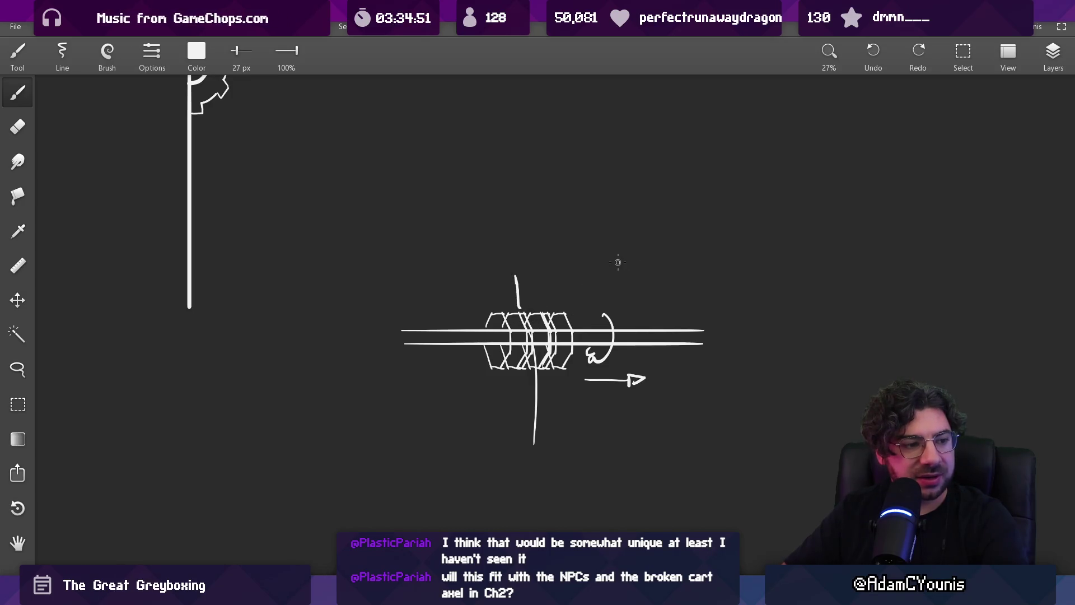
key(ctrl+z)
scroll(554, 263, down, 3)
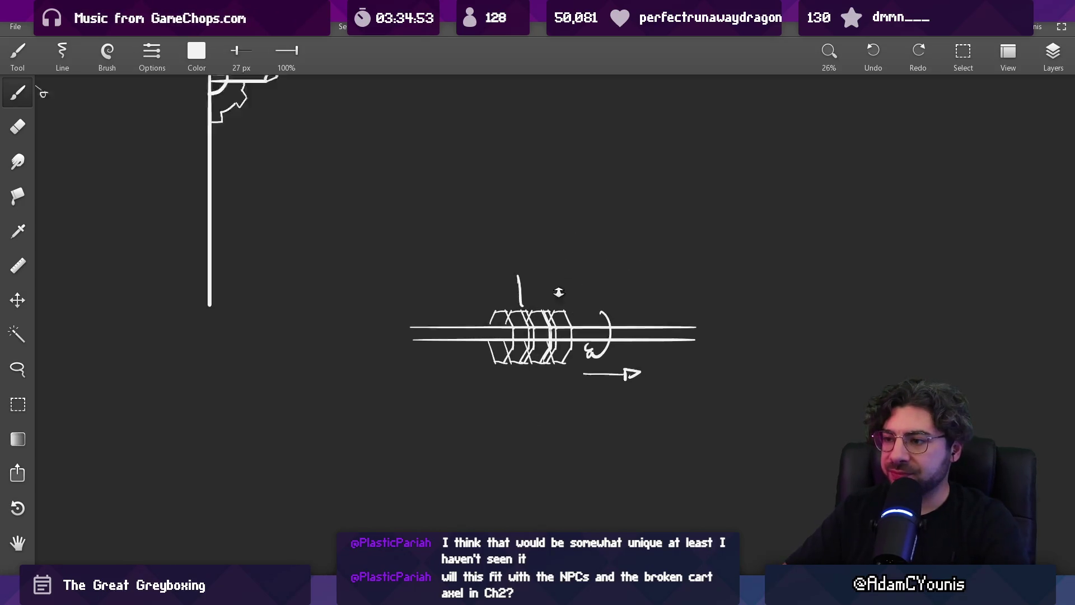
Copy the geared axle, paste it, and rotate the copy upright by about 90°.
scroll(501, 315, right, 3)
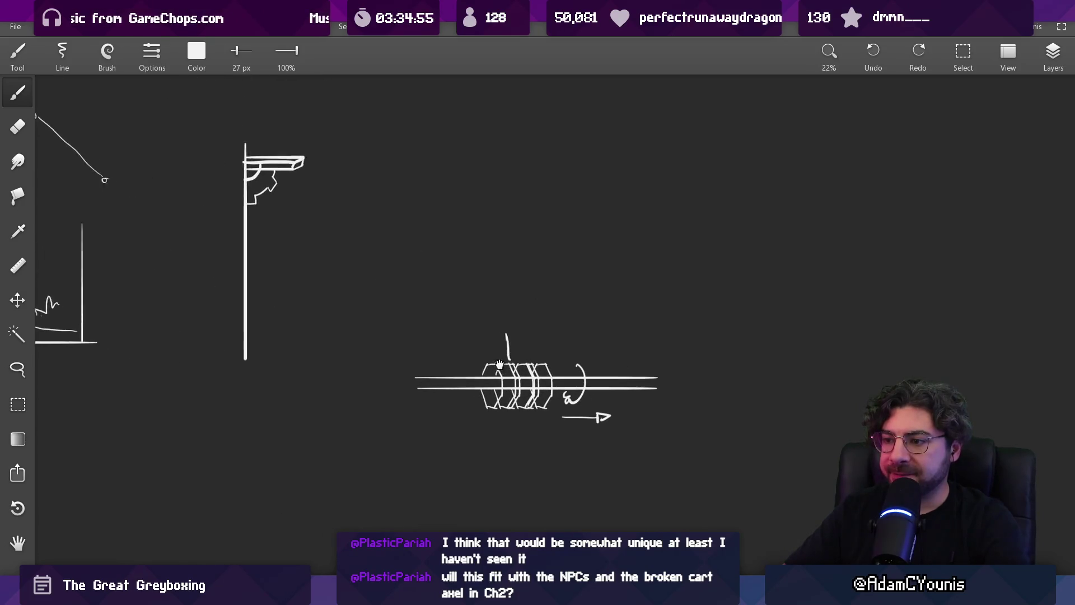
key(m)
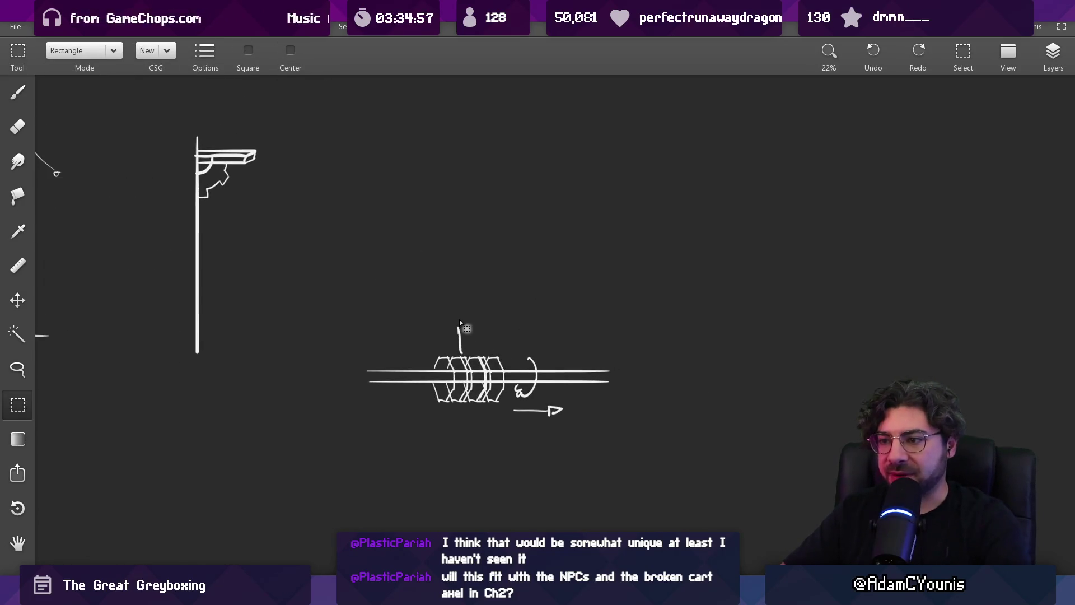
drag(421, 318, 511, 423)
key(ctrl+c)
key(ctrl+v)
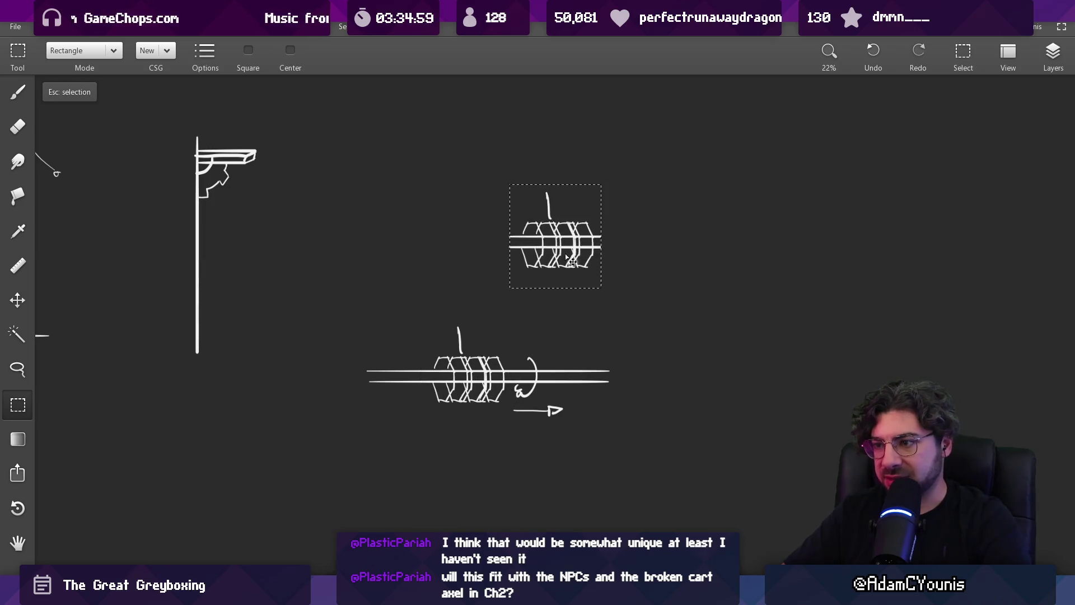
mouse_move(619, 168)
mouse_down()
mouse_move(512, 149)
mouse_move(497, 163)
mouse_up()
key(b)
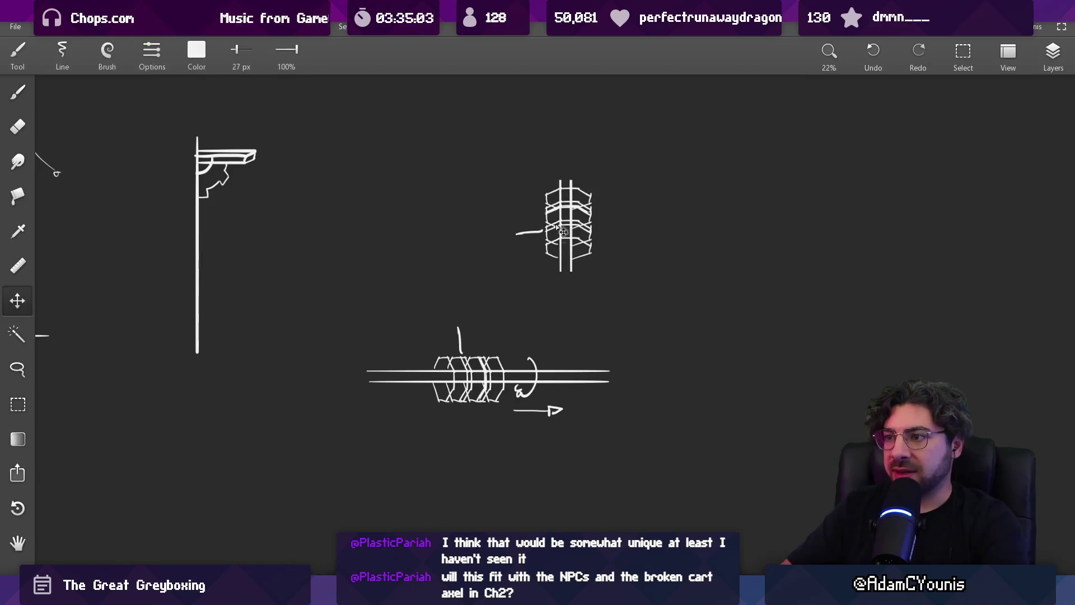
drag(582, 215, 739, 244)
key(ctrl+z)
key(ctrl+z)
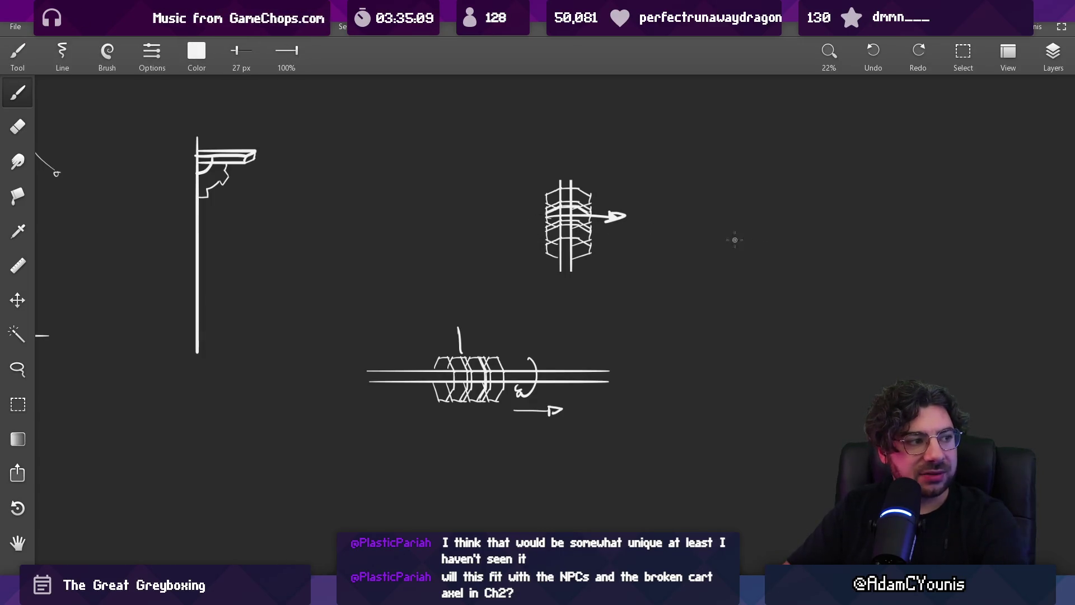
Erase the upright axle copy and its arrow.
key(e)
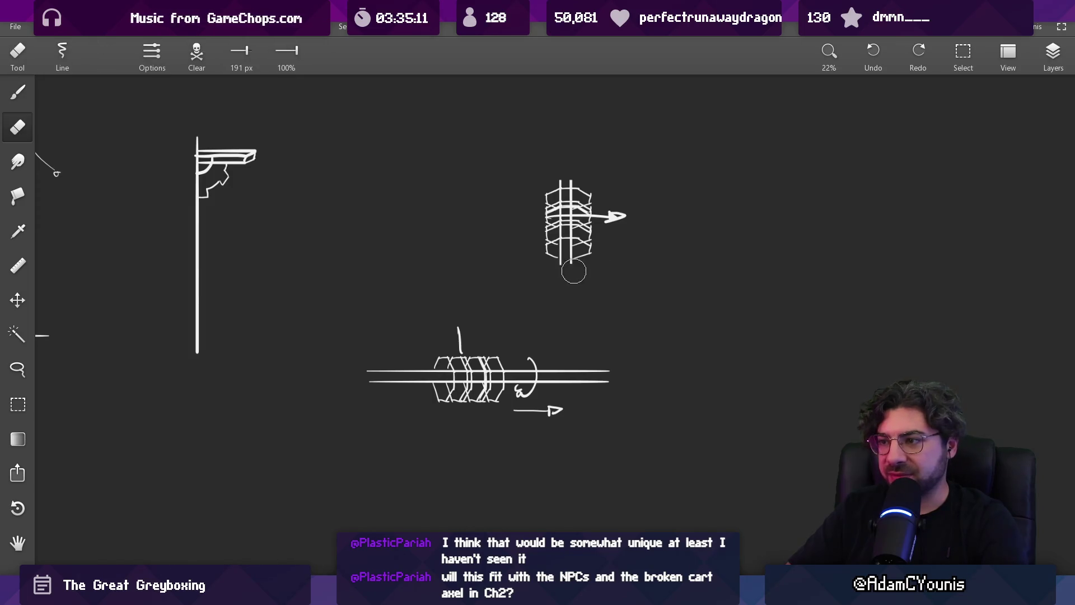
key(b)
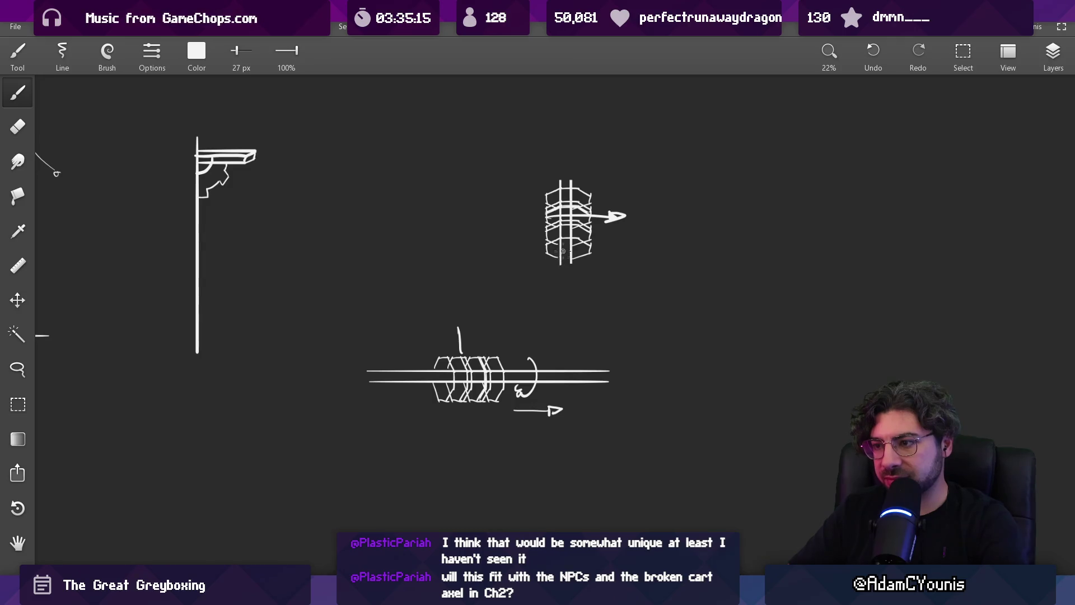
key(e)
drag(560, 219, 629, 223)
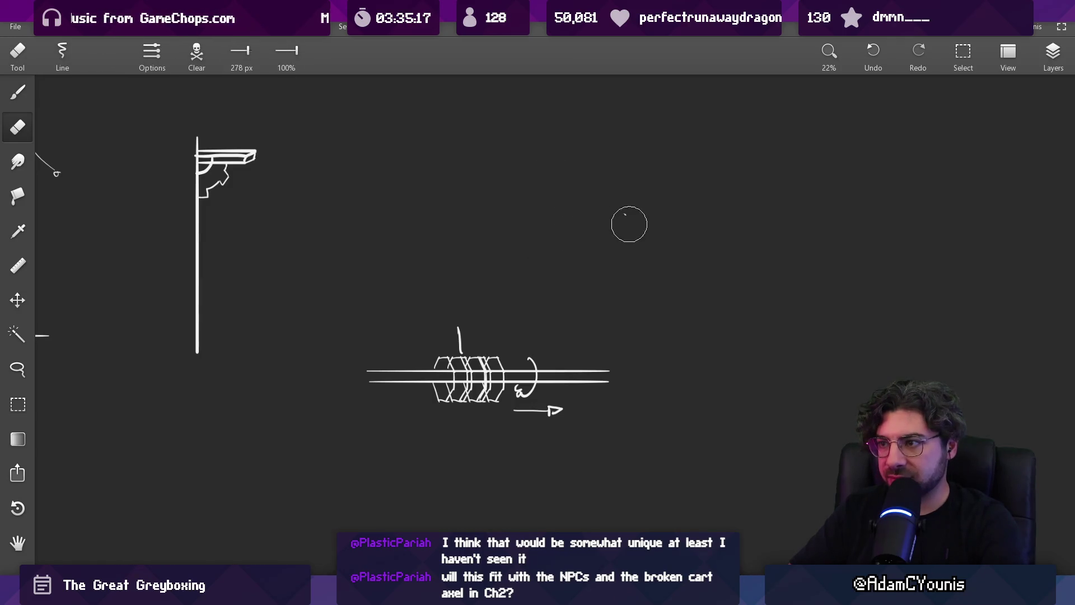
scroll(602, 262, down, 3)
mouse_move(616, 271)
mouse_down()
mouse_move(640, 412)
mouse_move(811, 372)
mouse_move(568, 288)
mouse_up()
scroll(513, 295, up, 3)
key(b)
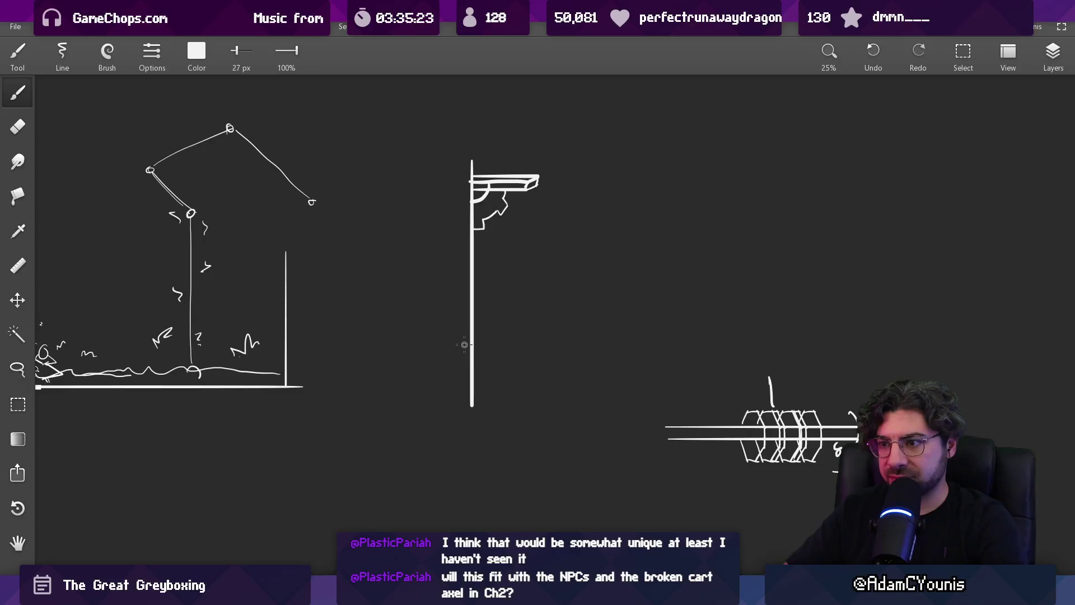
Erase the stray stroke beside the lamppost base.
drag(462, 365, 485, 374)
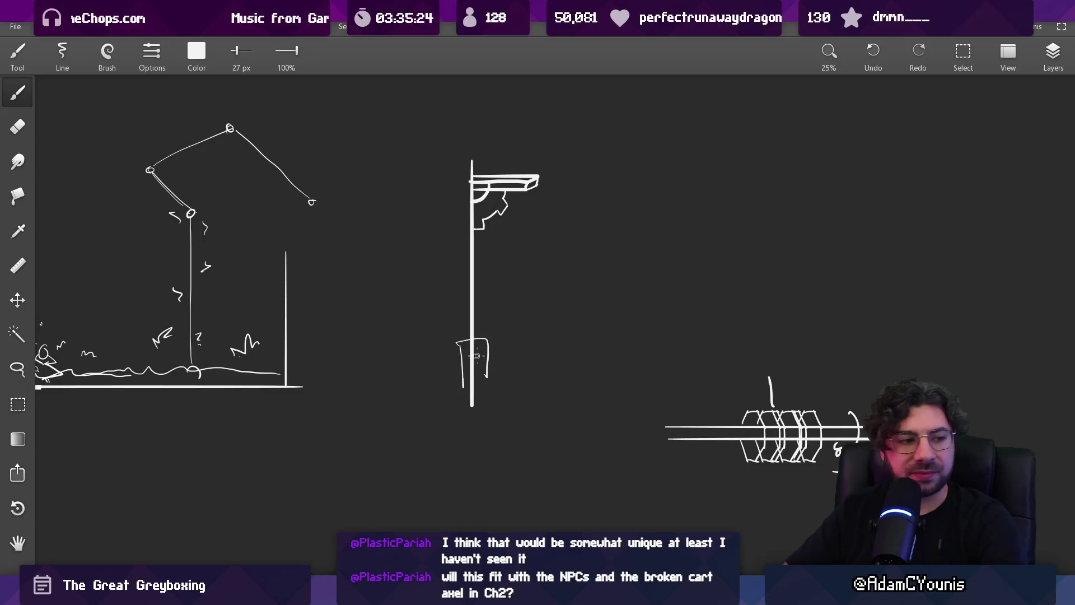
key(ctrl+z)
key(e)
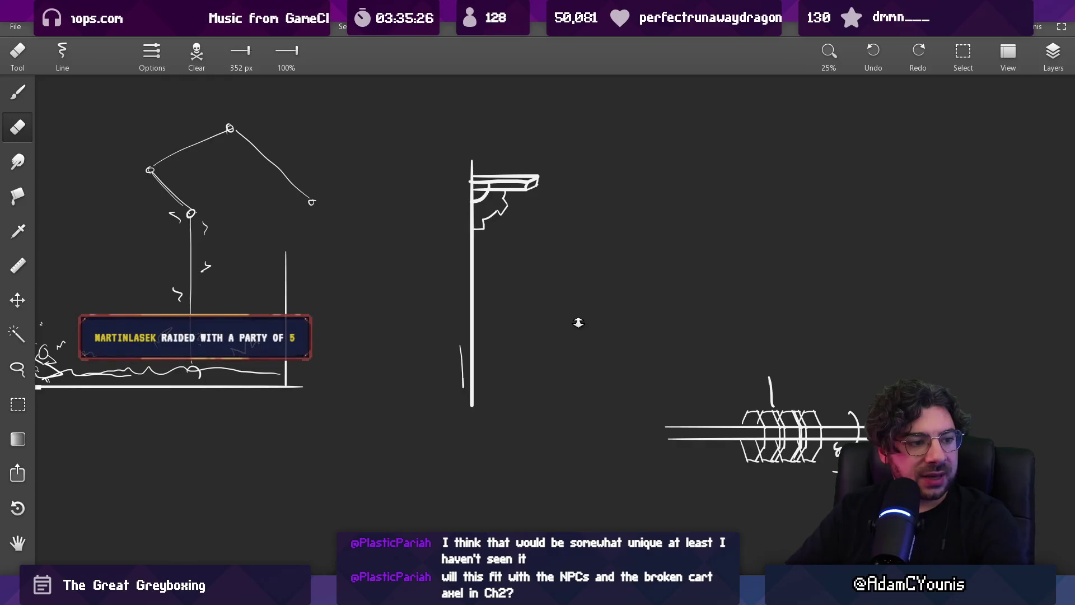
scroll(573, 287, down, 3)
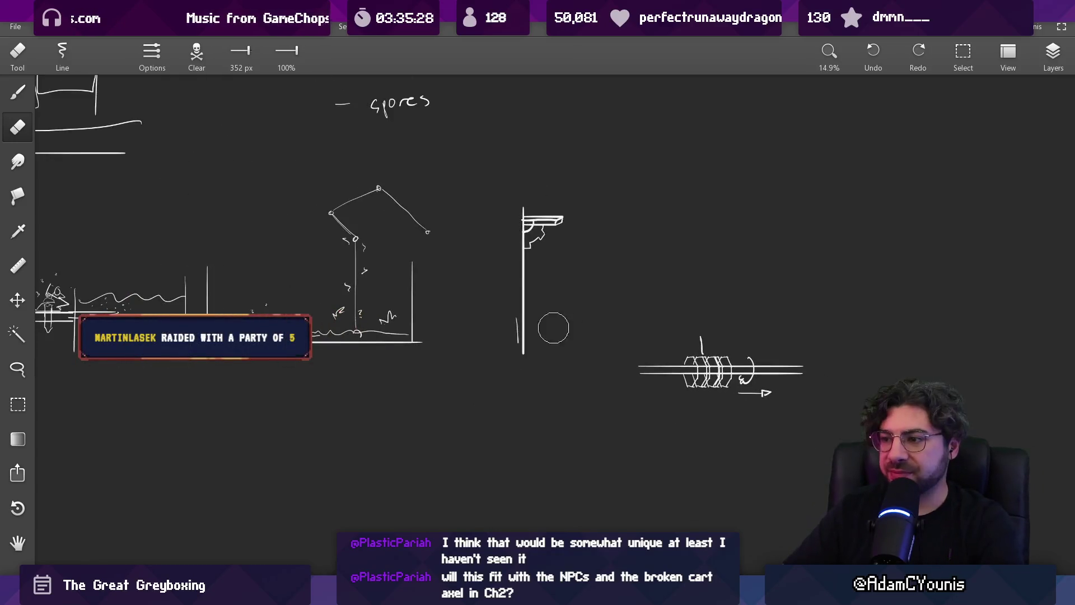
mouse_move(553, 328)
mouse_down()
mouse_move(511, 308)
mouse_move(511, 336)
mouse_up()
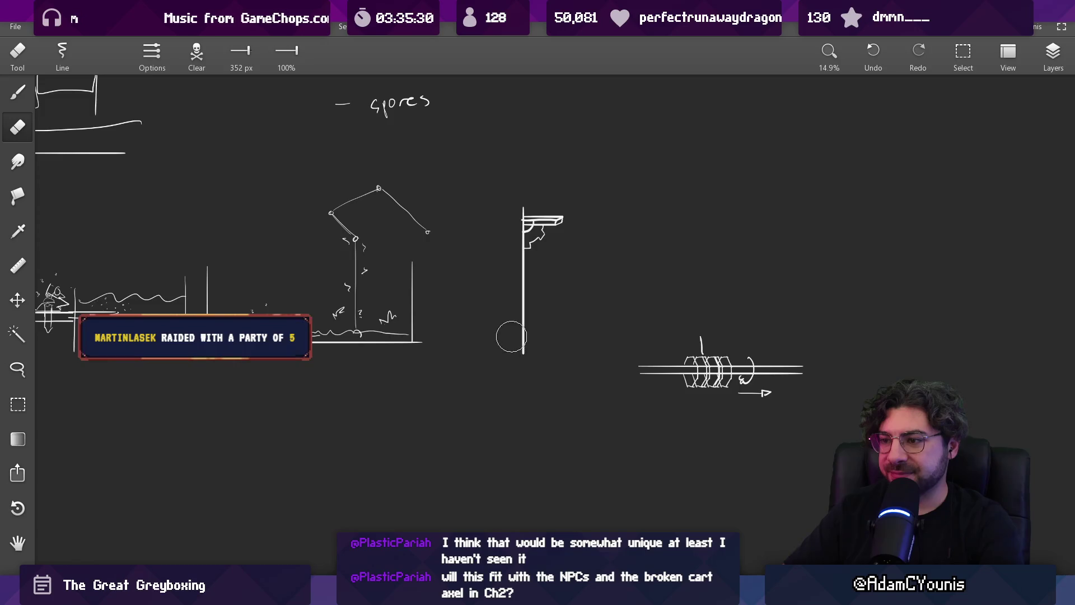